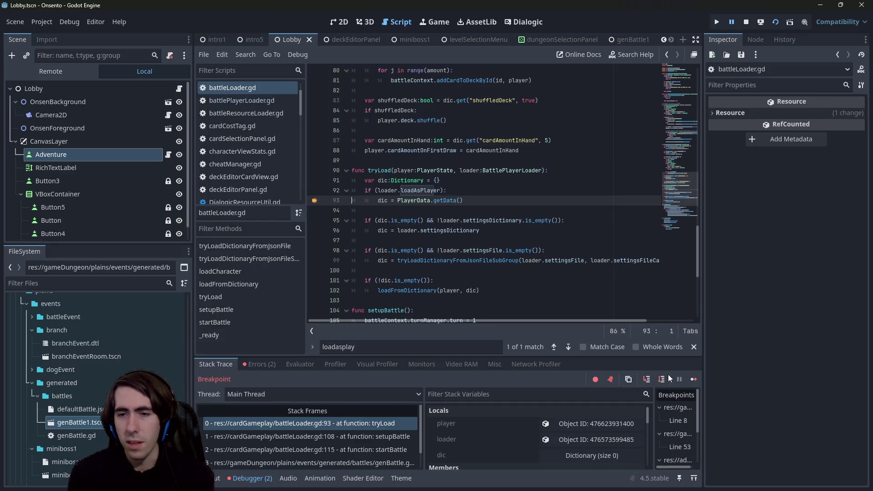
Step: Step the paused battle loader over the player-data check to line 95
left_click(662, 378)
mouse_move(387, 172)
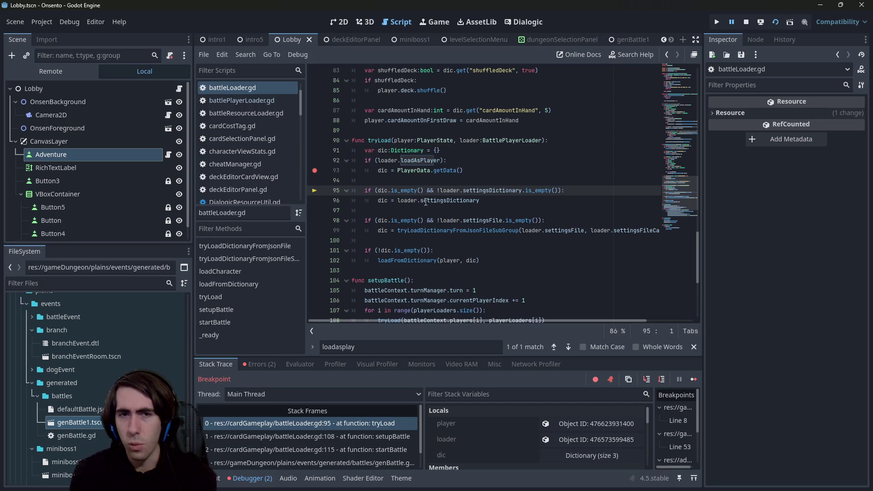
left_click(445, 181)
Step: Switch between the levelSelectionMenu and dungeonSelectionPanel scene tabs and open their root scripts
left_click(533, 39)
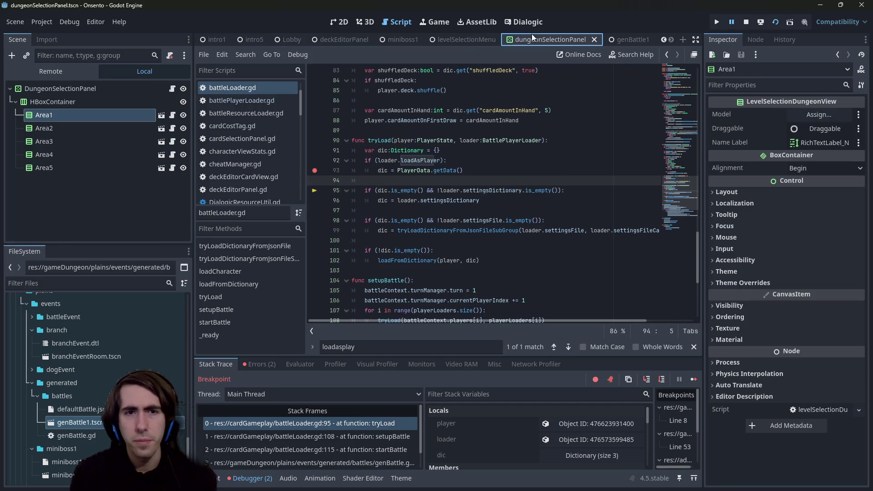
left_click(473, 39)
left_click(183, 85)
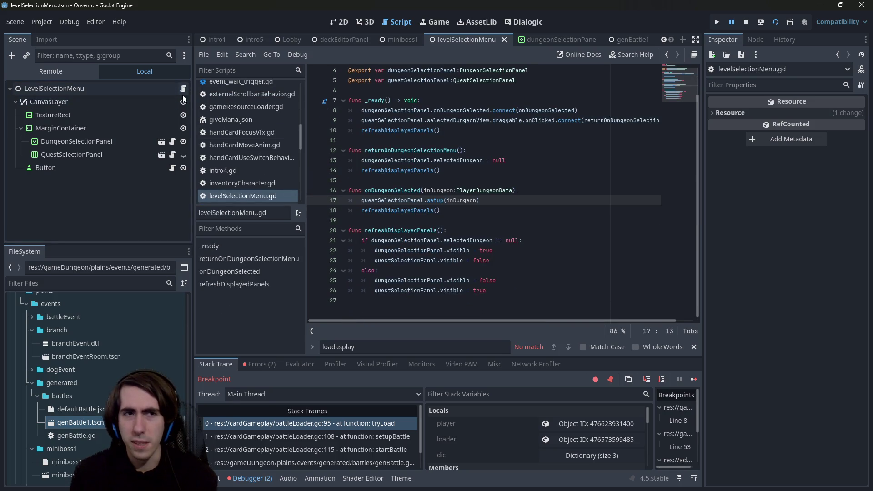
left_click(162, 142)
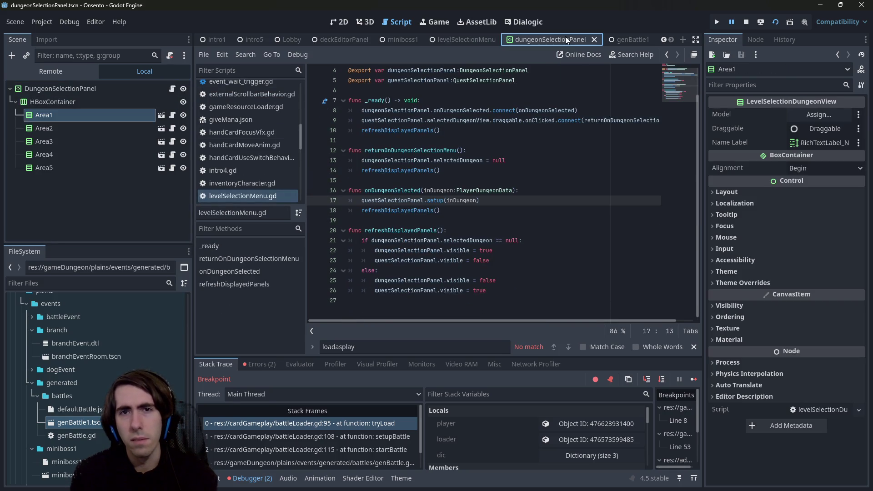
left_click(173, 88)
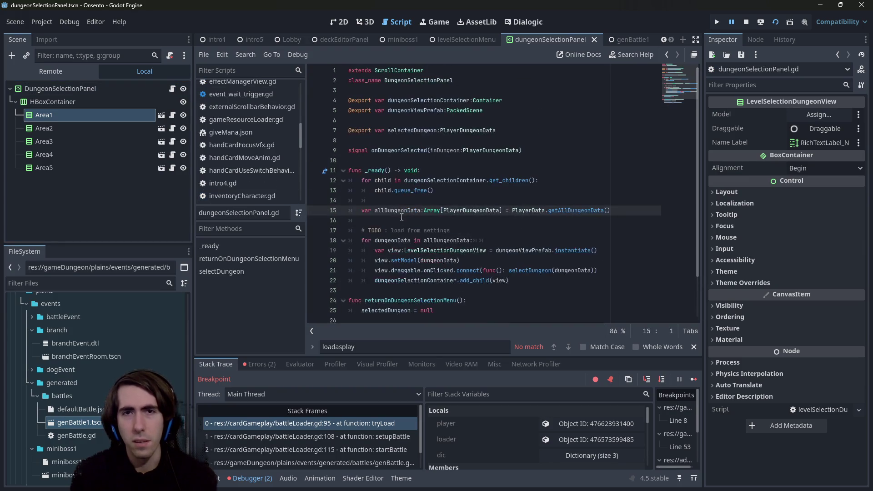
Step: Open the deckEditorPanel scene and its deckEditorPanel.gd script
left_click(356, 40)
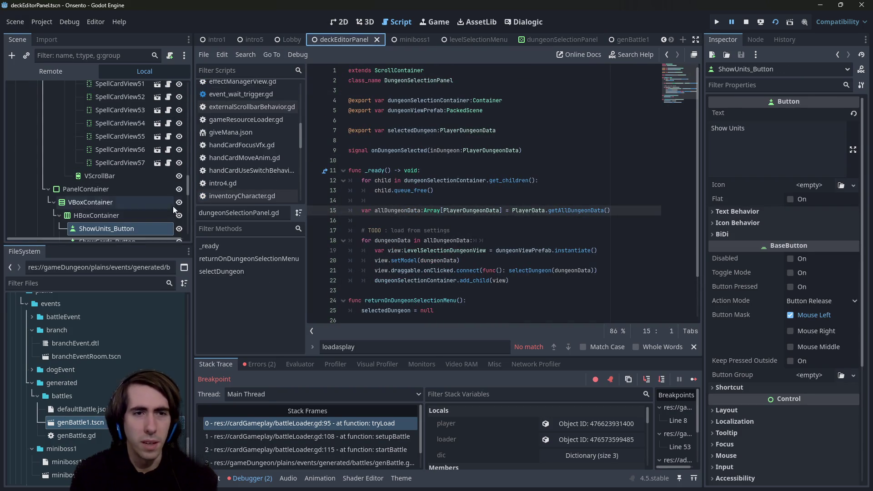
left_click_drag(184, 193, 188, 103)
left_click(180, 89)
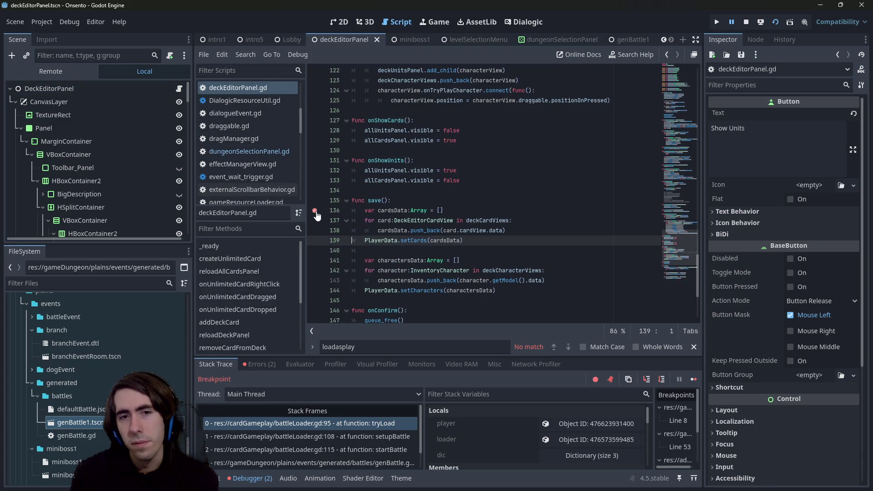
Step: Add a save() line inside func onConfirm(), save the script, and restart the game
double_click(381, 199)
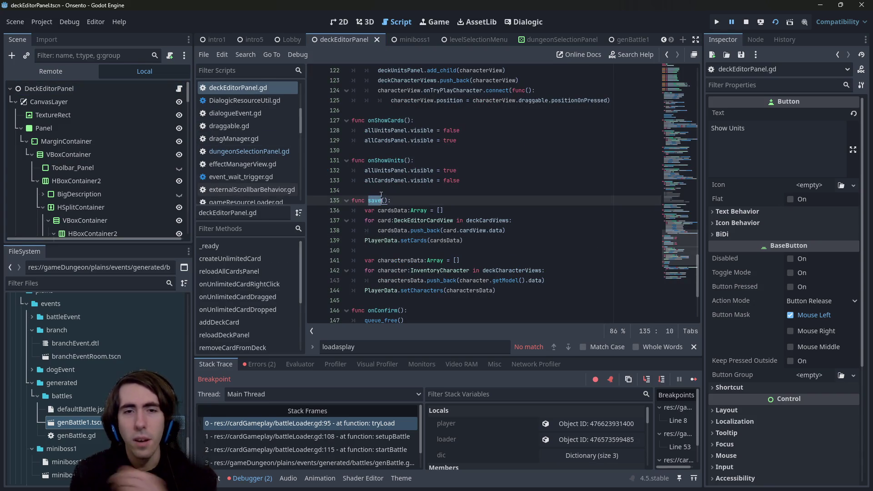
scroll(380, 198, "down", 3)
left_click(430, 220)
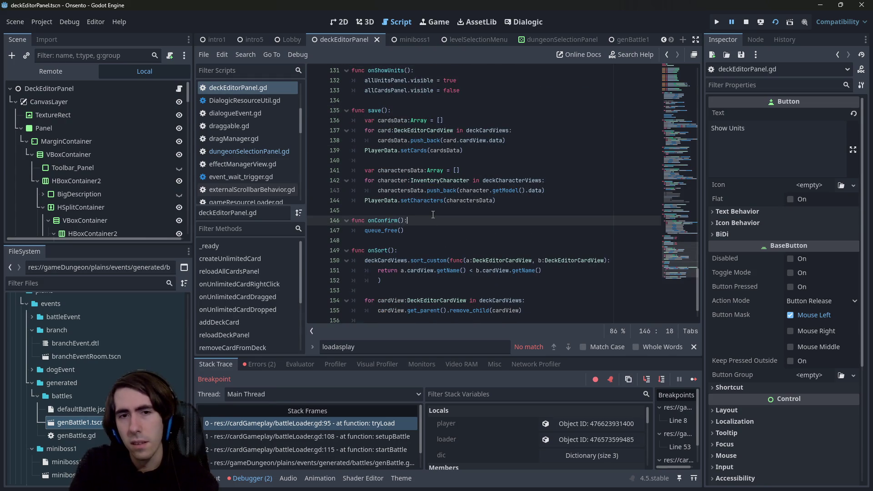
key("Return")
type("save(")
key("ctrl+s")
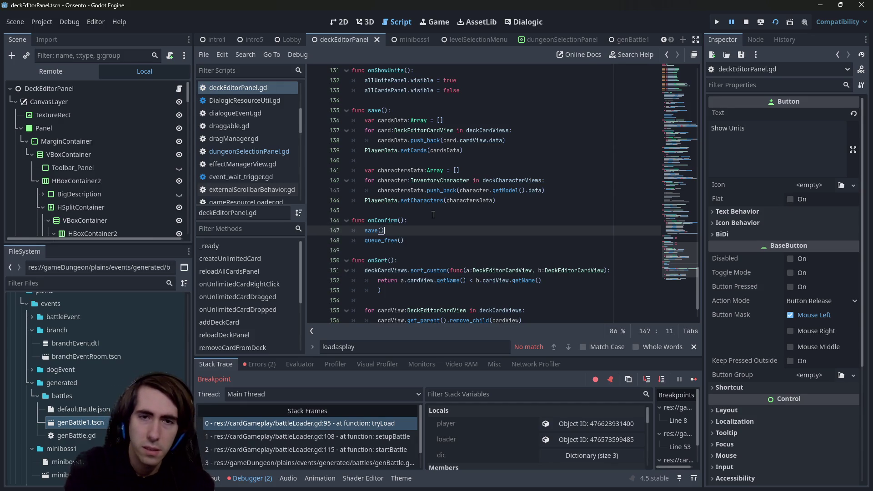
left_click(746, 22)
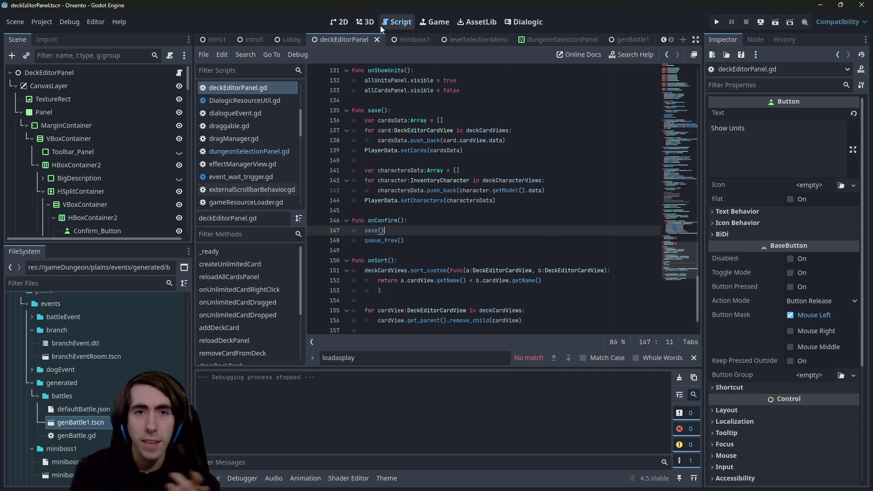
left_click(777, 21)
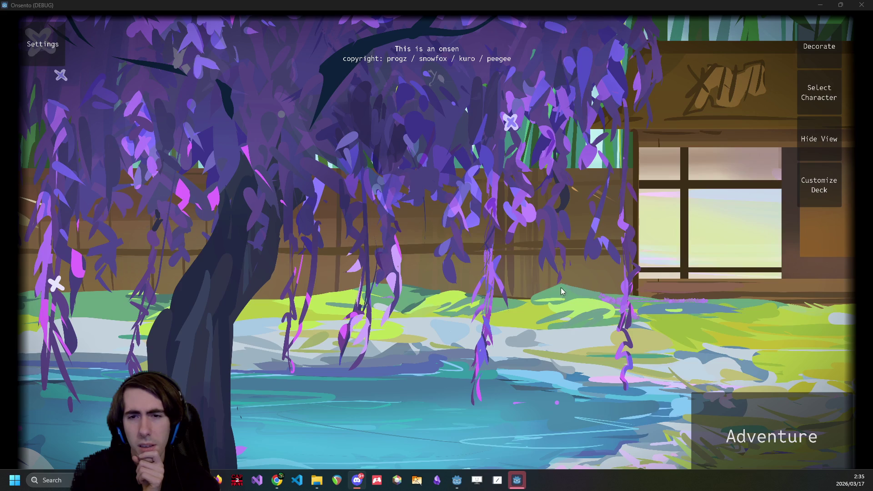
Step: Open Customize Deck and remove five cards, including Guard Up and Motivation
left_click(825, 198)
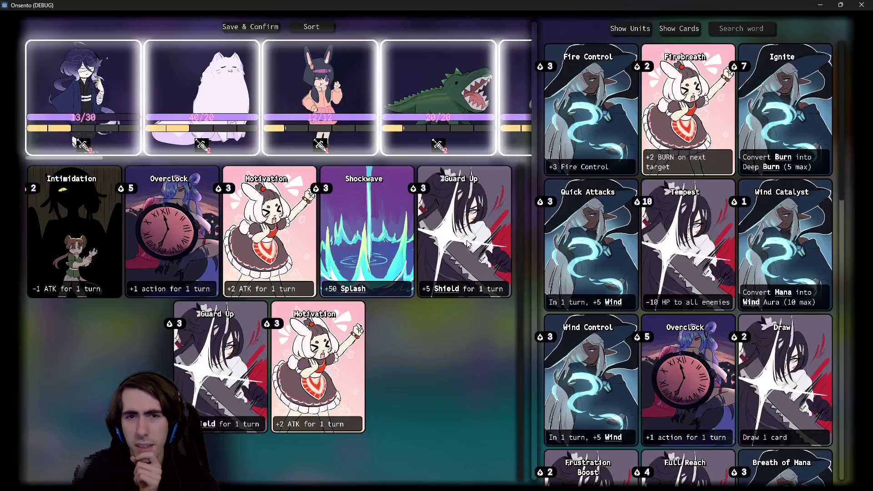
left_click(91, 227)
left_click(238, 218)
left_click(193, 224)
left_click(194, 224)
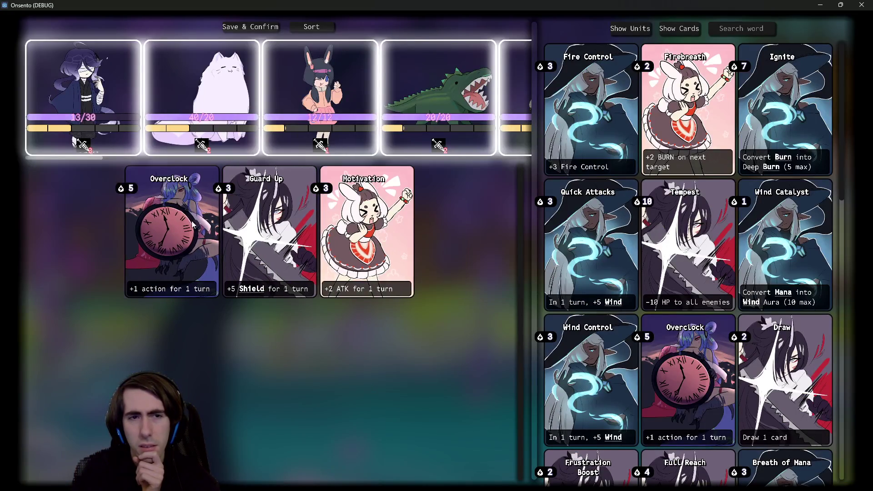
left_click(289, 218)
left_click(289, 218)
scroll(723, 305, "down", 5)
Step: Add two Overclock cards and Save & Confirm the deck
left_click(707, 156)
left_click(706, 156)
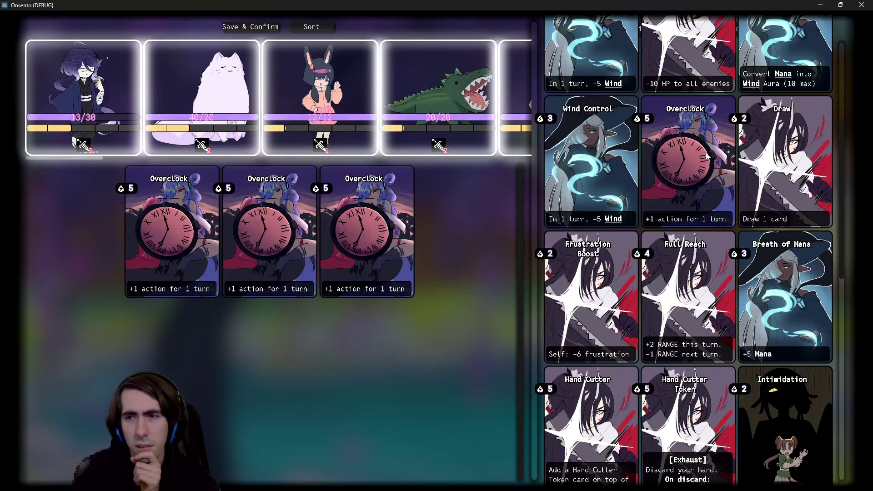
left_click(706, 156)
left_click(244, 28)
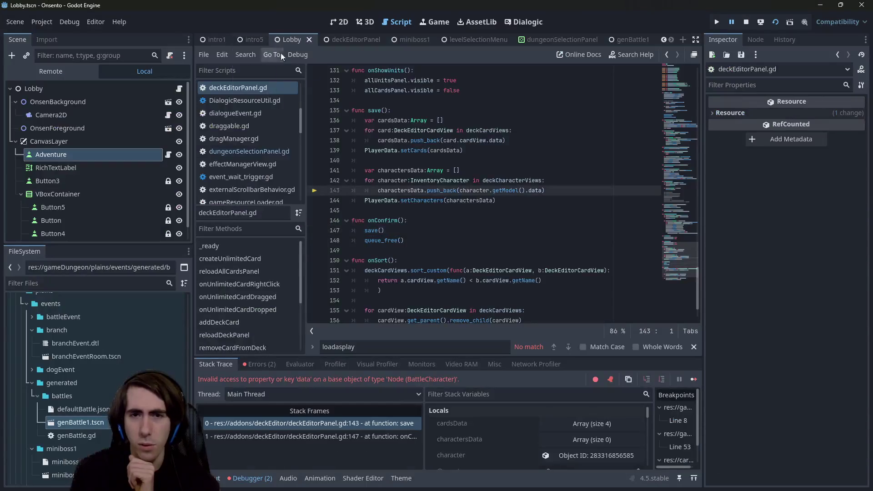
Step: Replace getModel().data on line 143 with setData() via autocomplete and jump to its definition in battleCharacter.gd
scroll(331, 101, "up", 2)
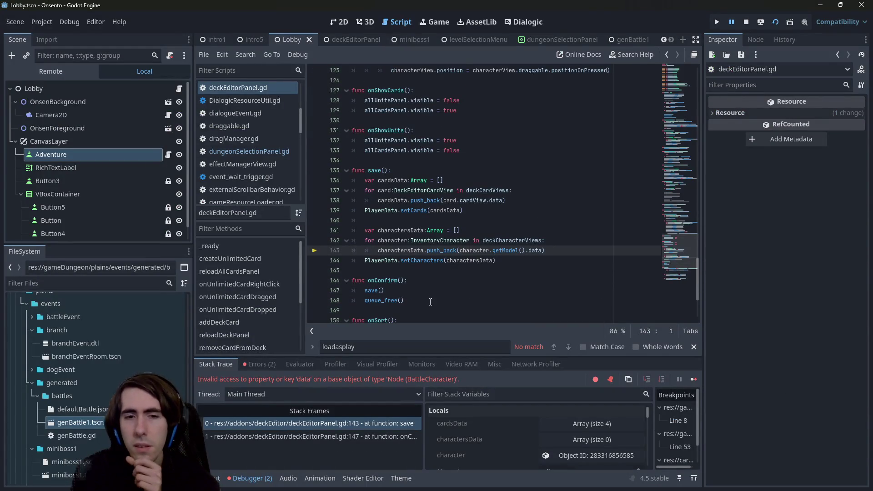
left_click(540, 250)
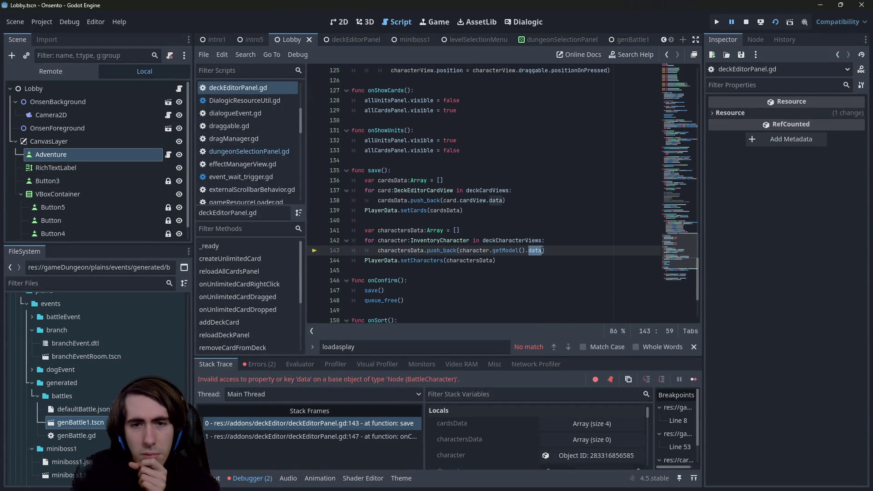
key("BackSpace")
key("BackSpace")
key("BackSpace")
type("data")
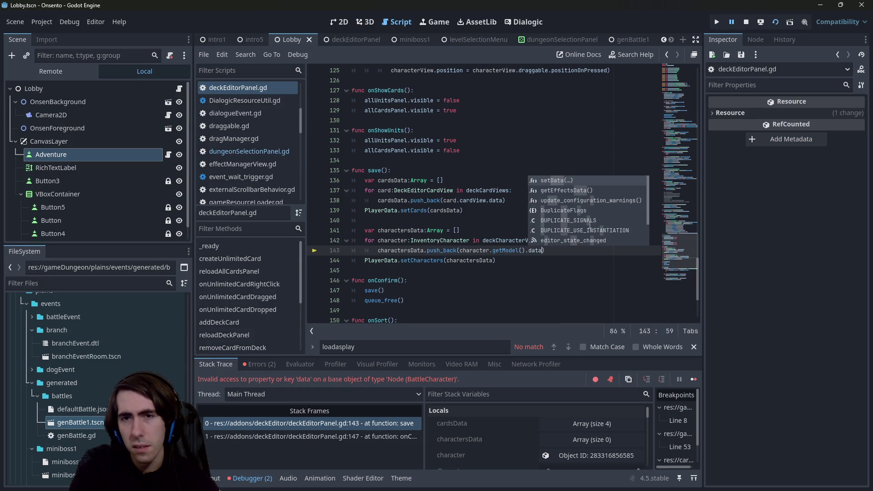
key("BackSpace")
key("BackSpace")
key("BackSpace")
type("getDat")
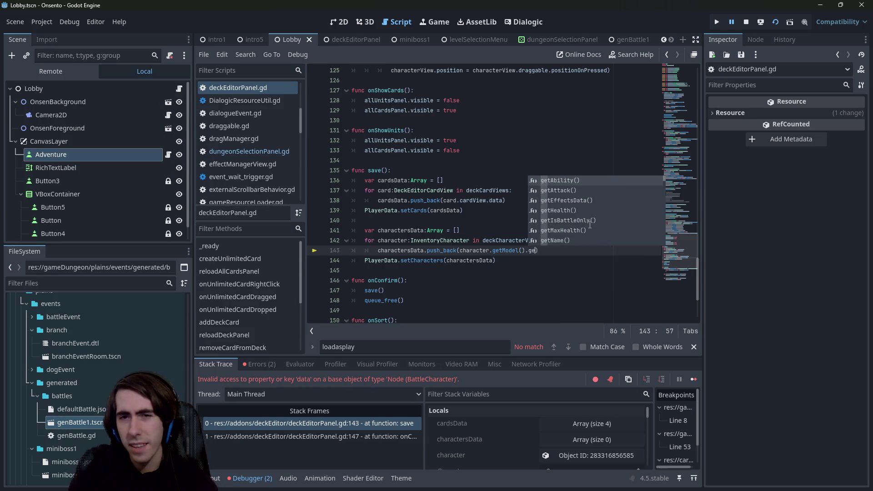
key("BackSpace")
key("BackSpace")
key("BackSpace")
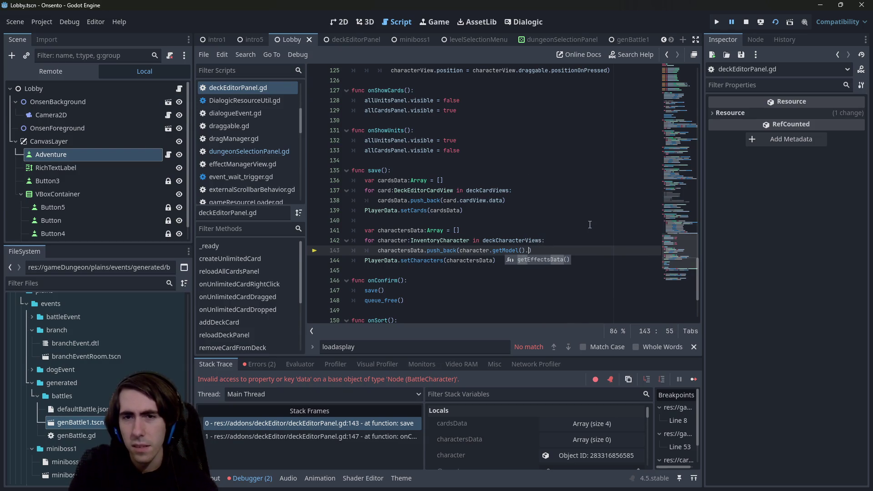
type("data")
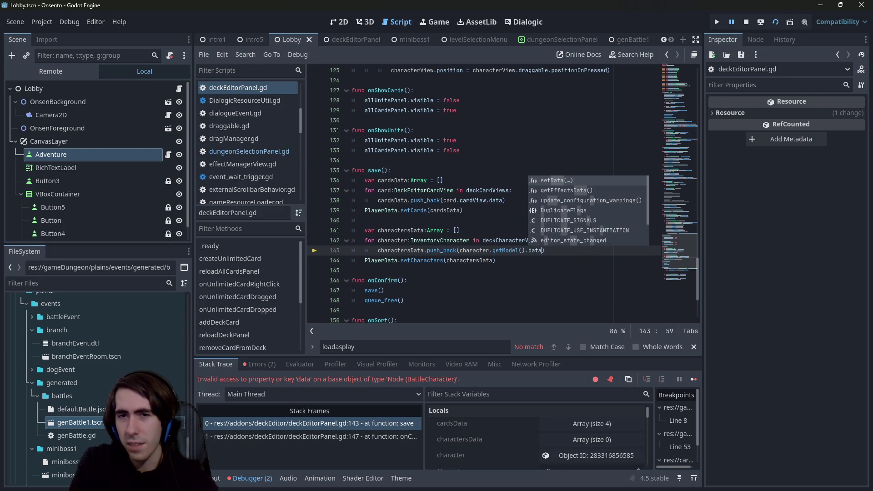
key("Return")
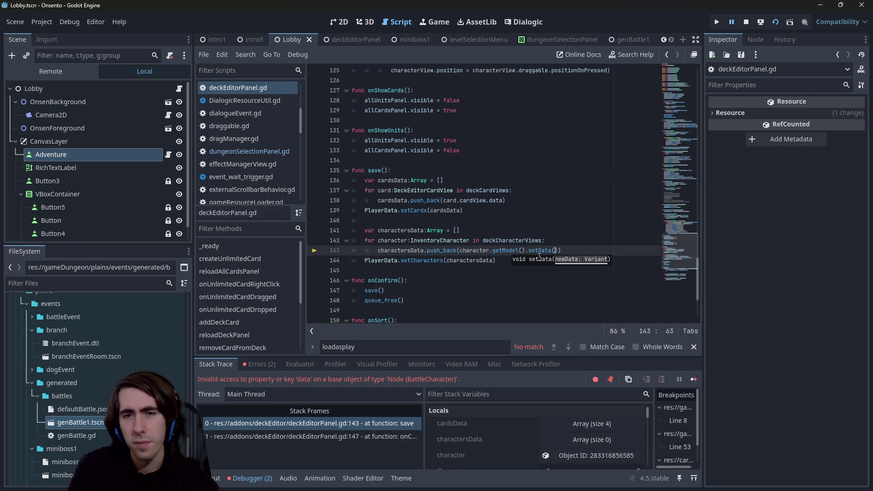
left_click(539, 252, "ctrl")
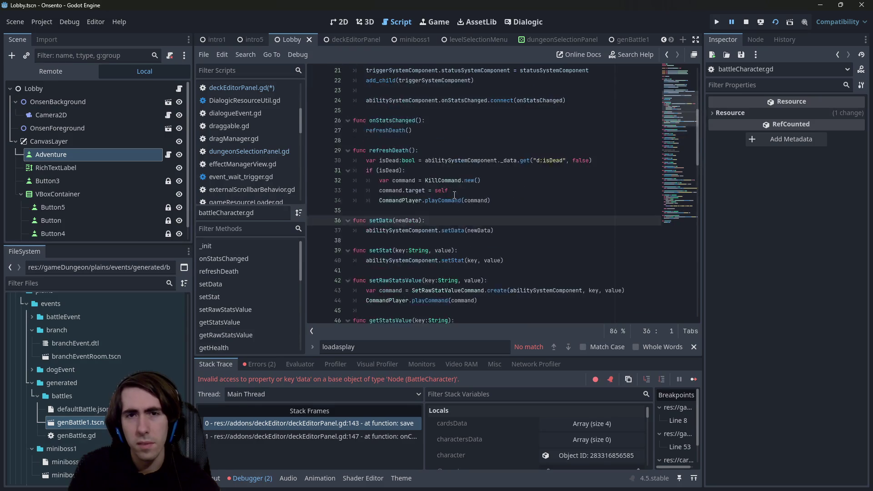
Step: Inspect battleCharacter.gd's abilitySystemComponent, TriggerSystemComponent and StatusSystemComponent, then return to deckEditorPanel.gd
double_click(478, 231)
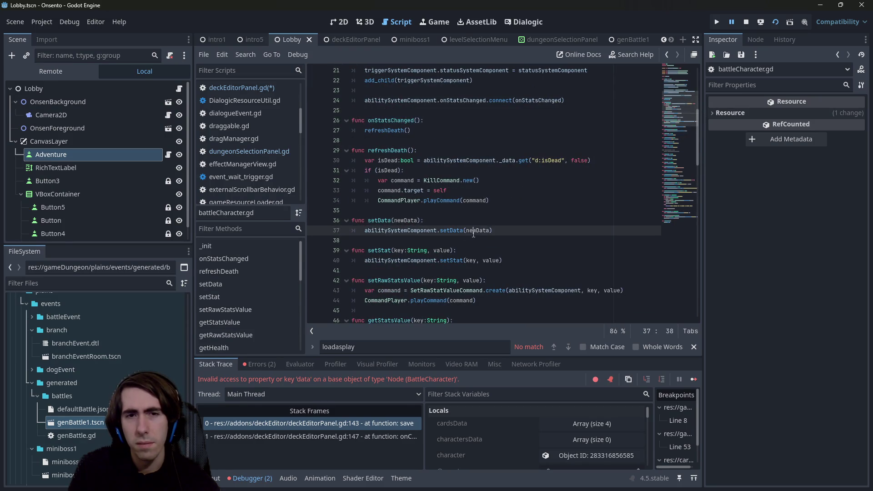
scroll(426, 233, "up", 6)
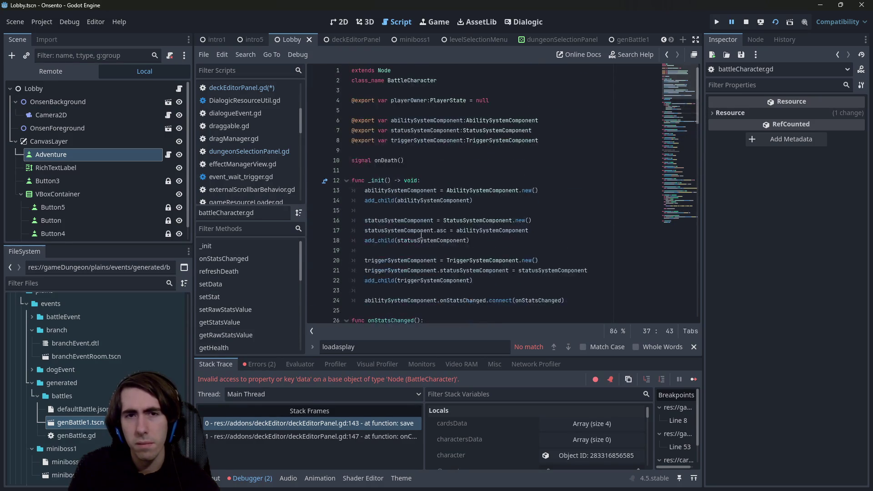
double_click(434, 121)
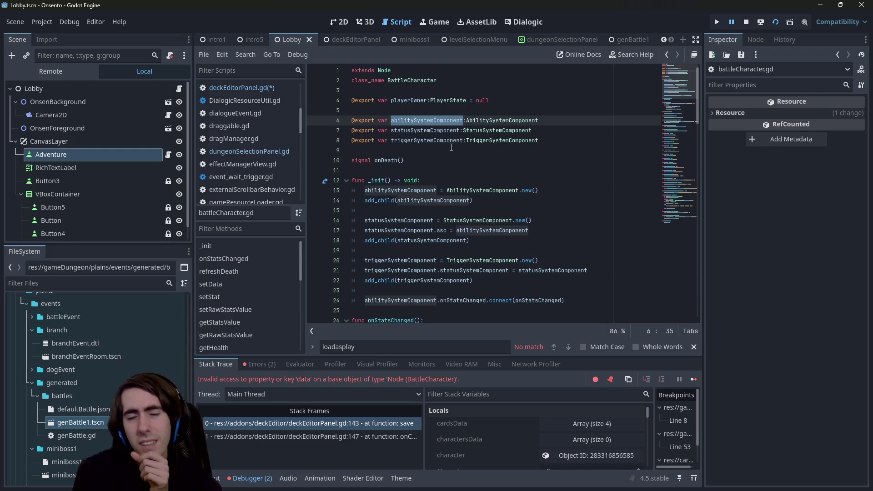
left_click(475, 144, "ctrl")
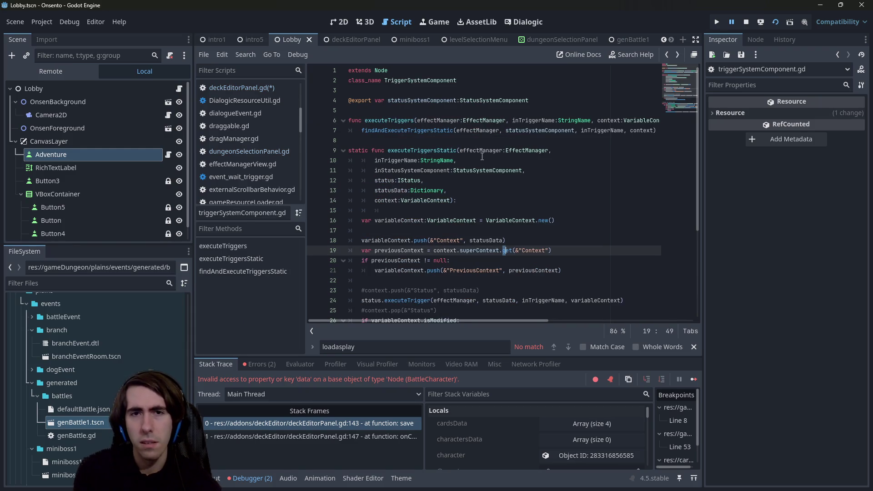
key("alt+Left")
left_click(460, 121)
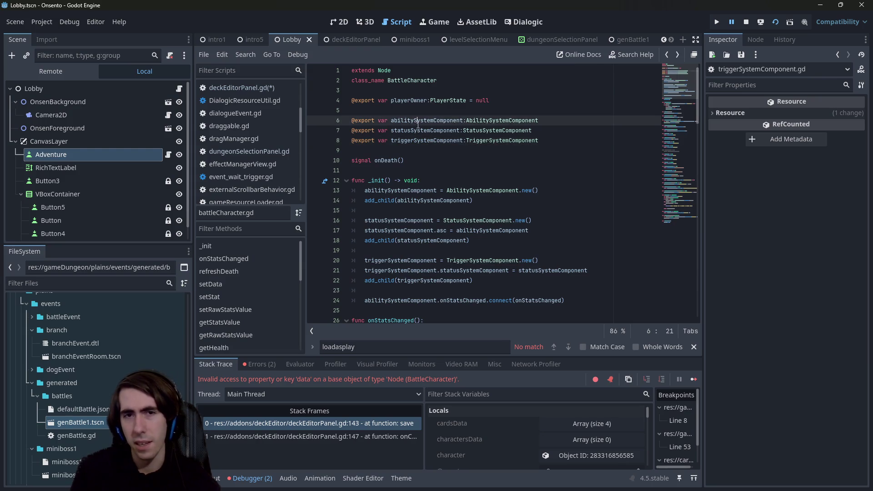
left_click(469, 129, "ctrl")
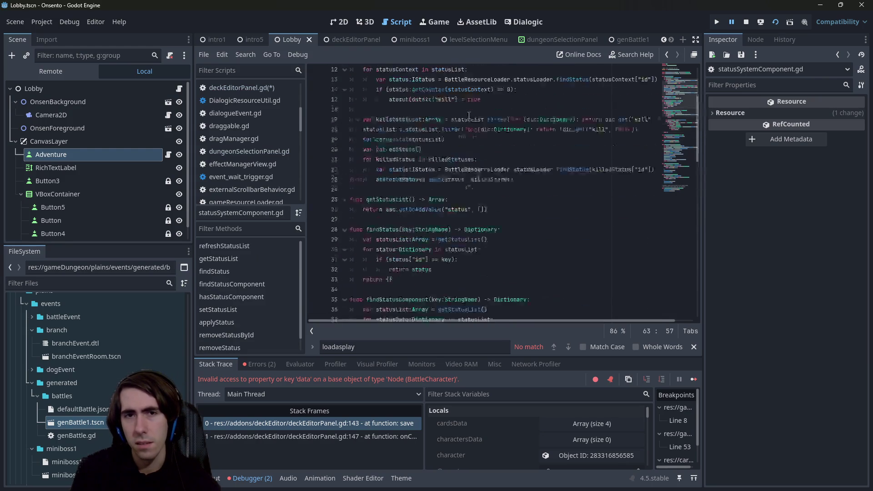
left_click(441, 130)
key("alt+Left")
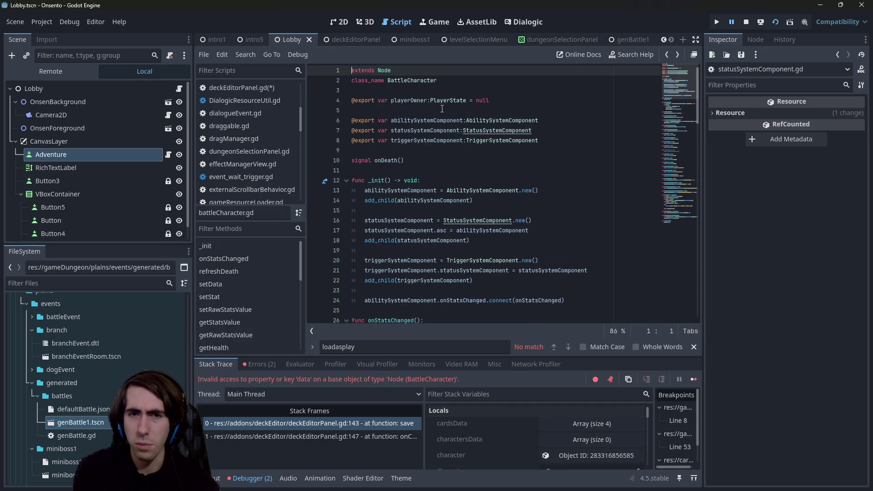
key("alt+Left")
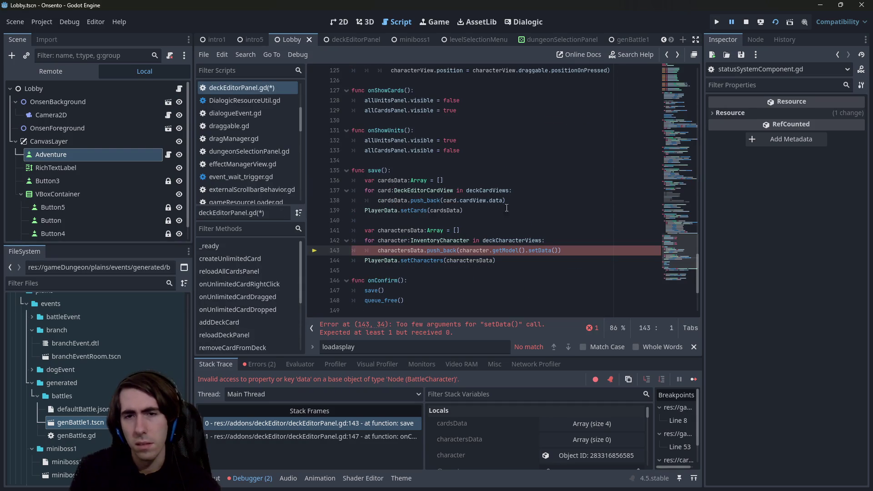
Step: Change line 143 to getModel().abilitySystemComponent.getData(), save, and restart the game
double_click(537, 250)
type("abil")
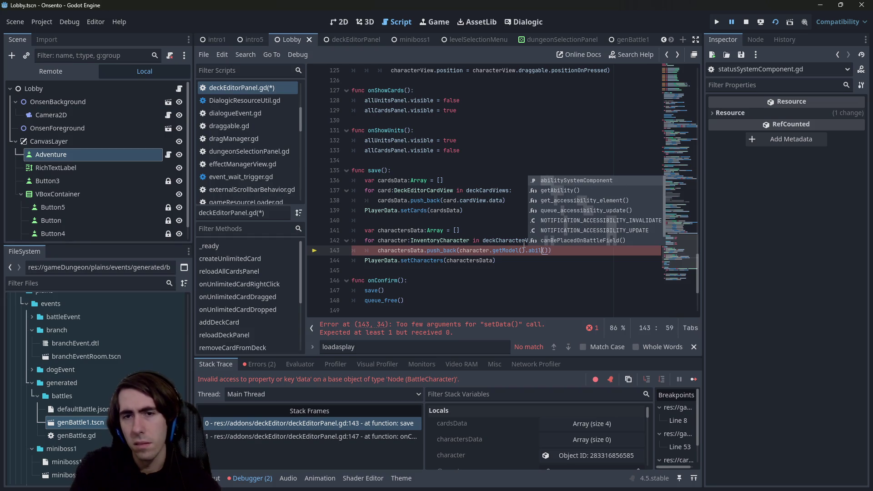
key("Return")
key("Delete")
key("Delete")
type(".data")
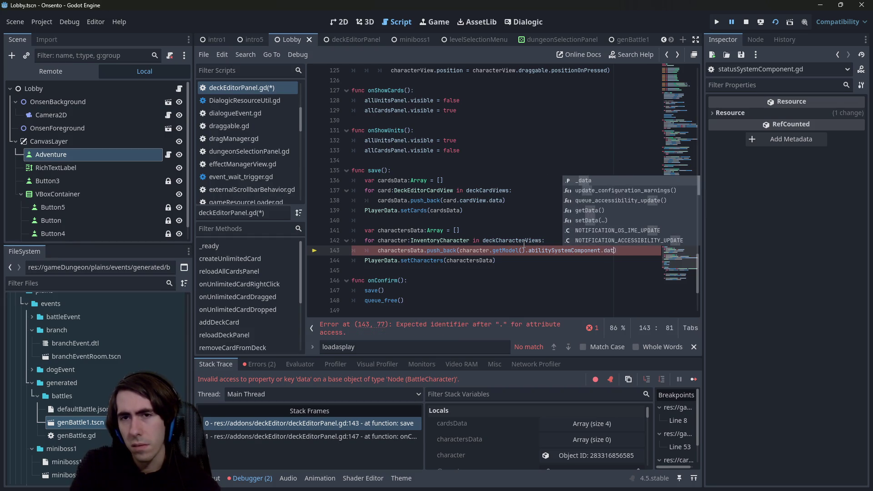
key("Down")
key("Return")
key("ctrl+s")
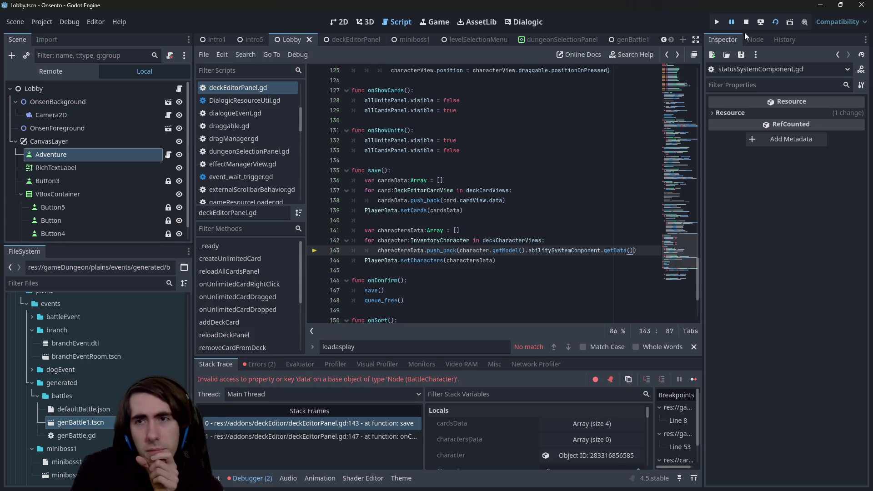
left_click(773, 24)
left_click(776, 23)
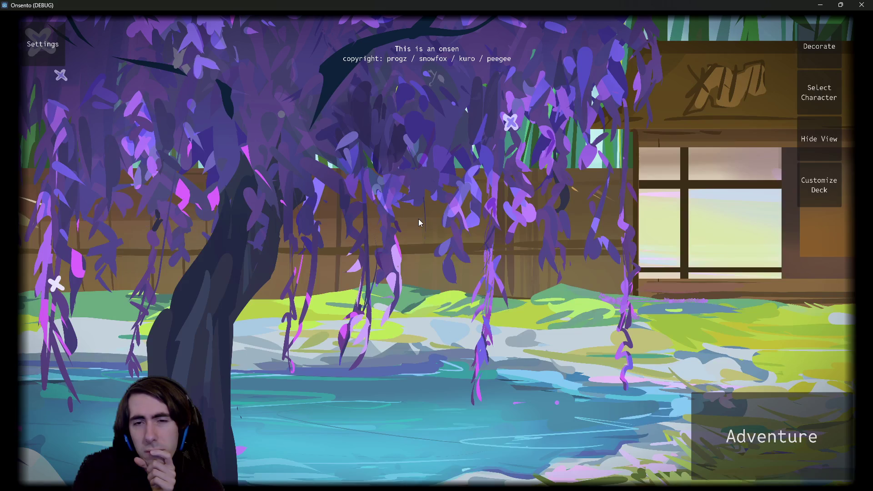
Step: In Customize Deck, remove four cards, add three Overclock cards, and save the deck
left_click(819, 185)
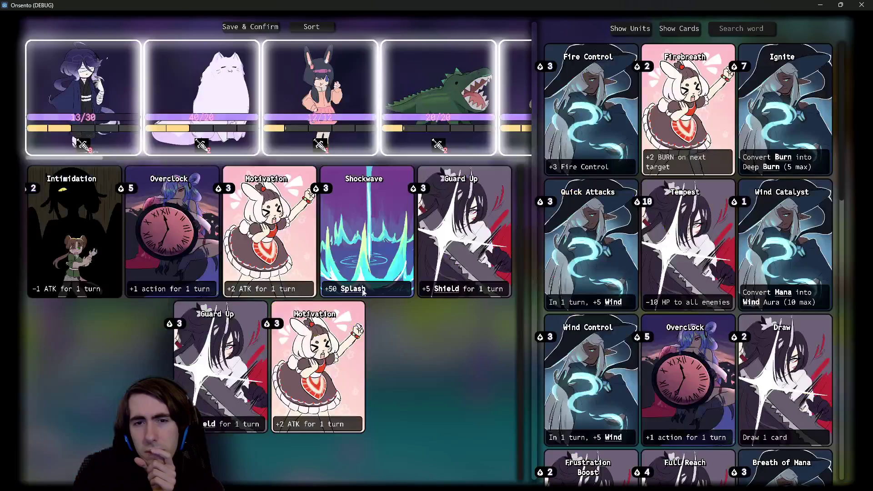
left_click(80, 233)
left_click(225, 218)
left_click(225, 218)
left_click(225, 218)
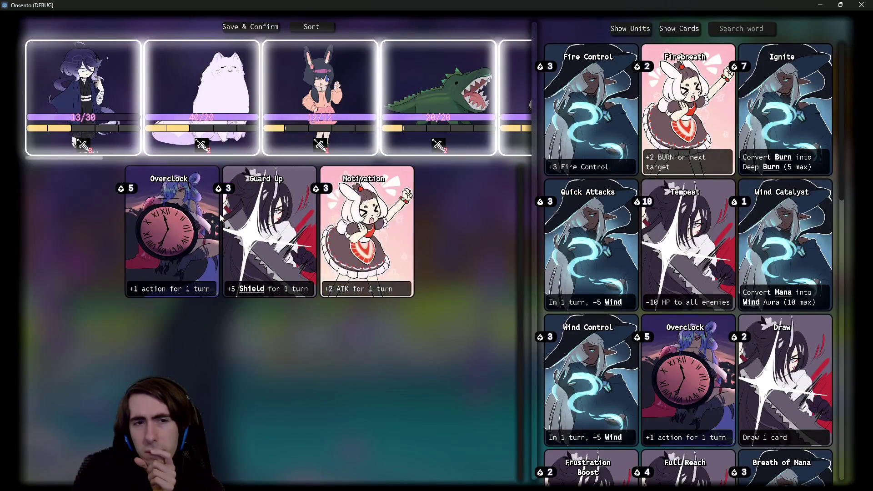
left_click(343, 224)
left_click(334, 219)
scroll(698, 299, "down", 5)
left_click(689, 198)
left_click(687, 170)
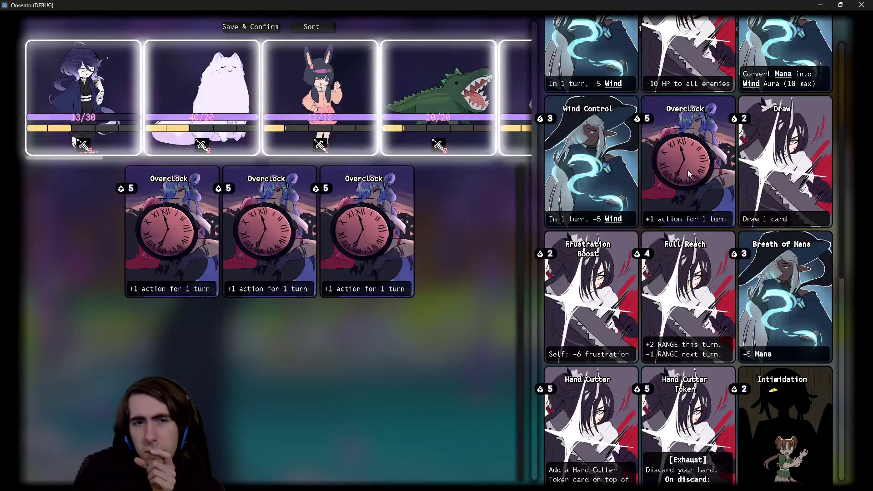
left_click(687, 170)
left_click(688, 170)
left_click(243, 27)
Step: Start the Misty Herb Fields adventure and follow the traces of the carriage
left_click(750, 409)
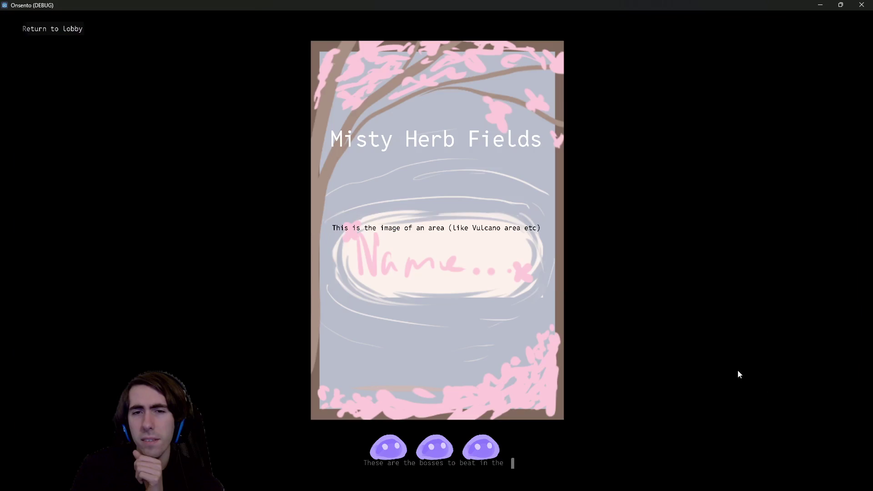
left_click(768, 273)
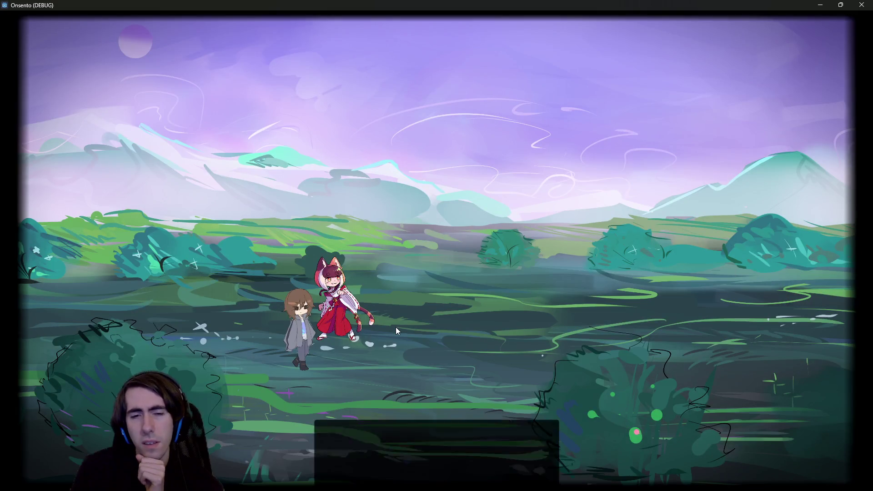
left_click(469, 257)
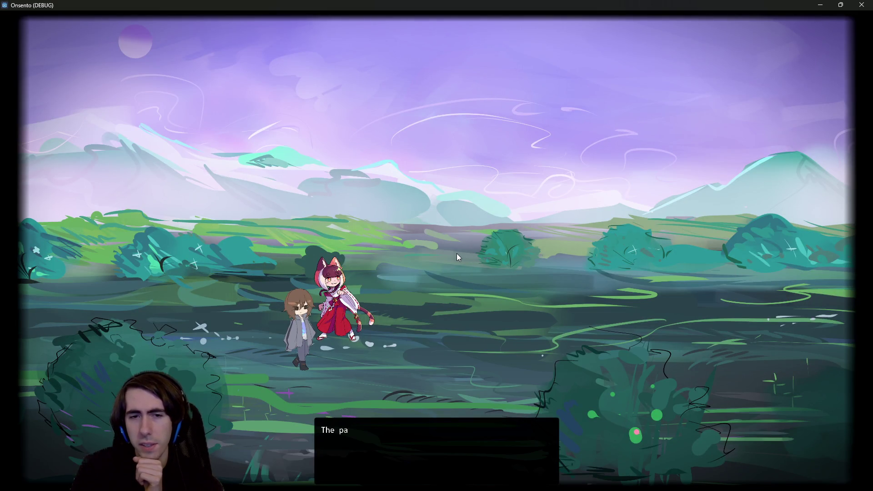
left_click(457, 253)
left_click(456, 253)
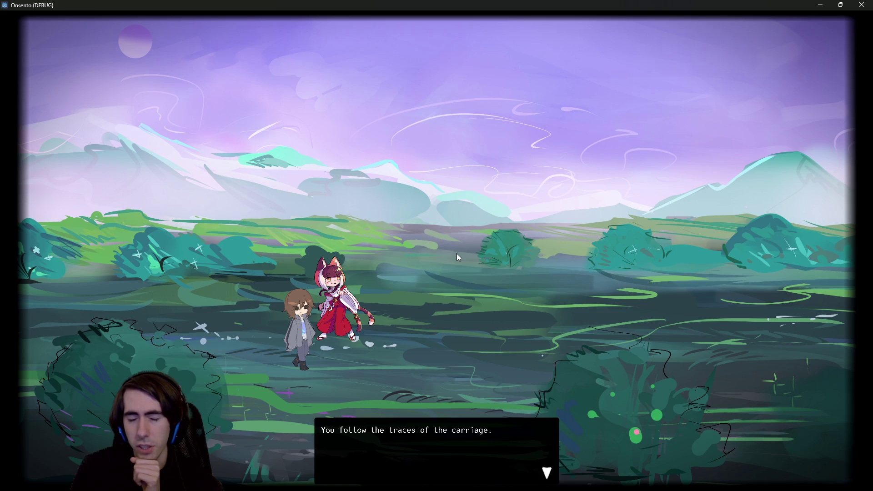
left_click(457, 253)
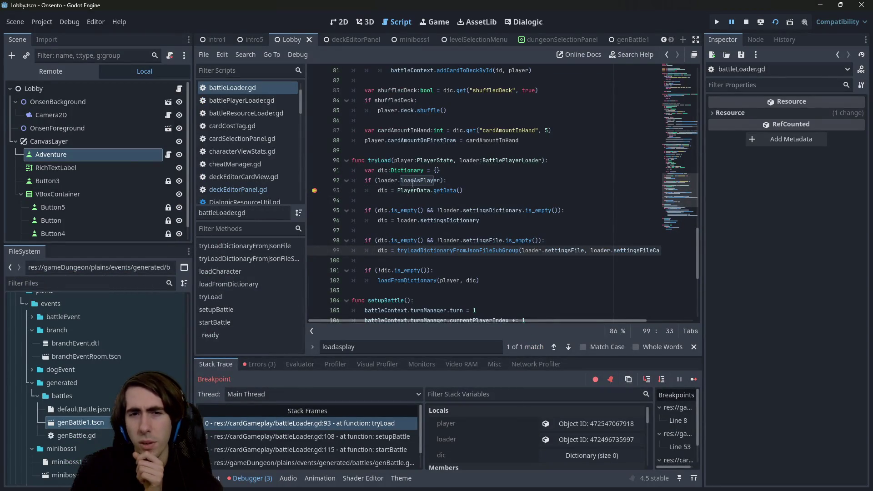
Step: Step past the deck load, confirm dic holds three Overclock cards, and resume into battle
left_click(660, 383)
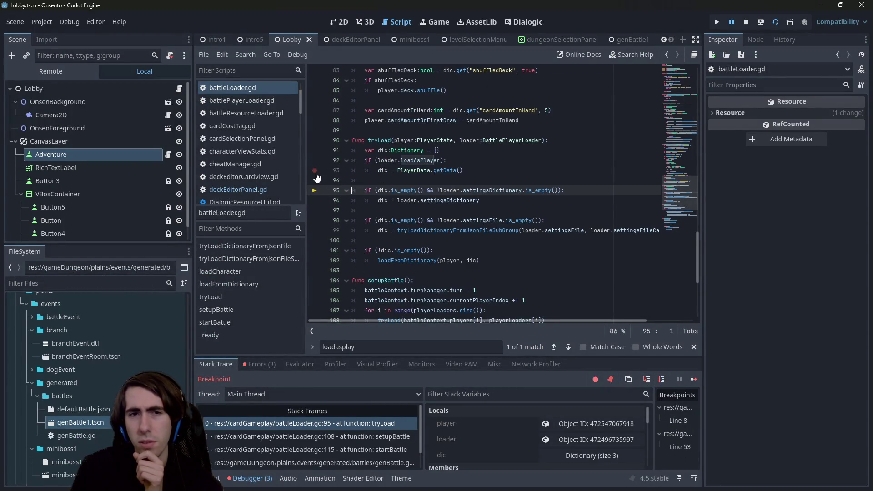
mouse_move(379, 172)
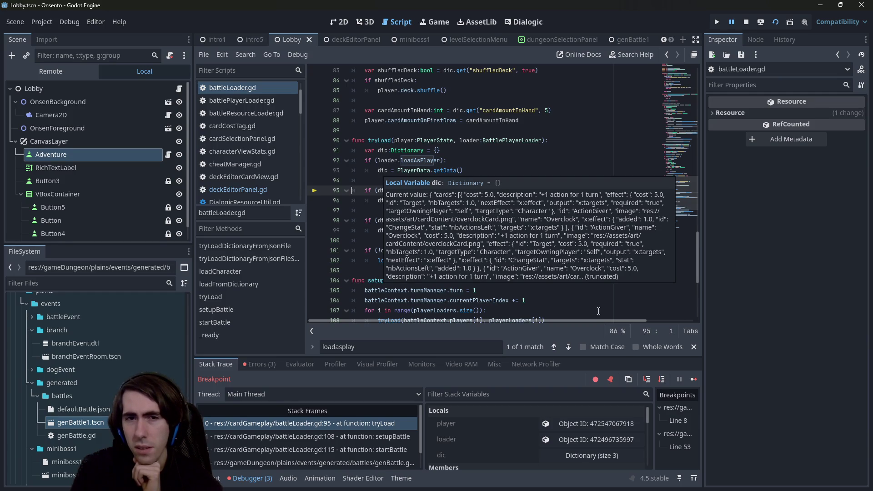
left_click(695, 382)
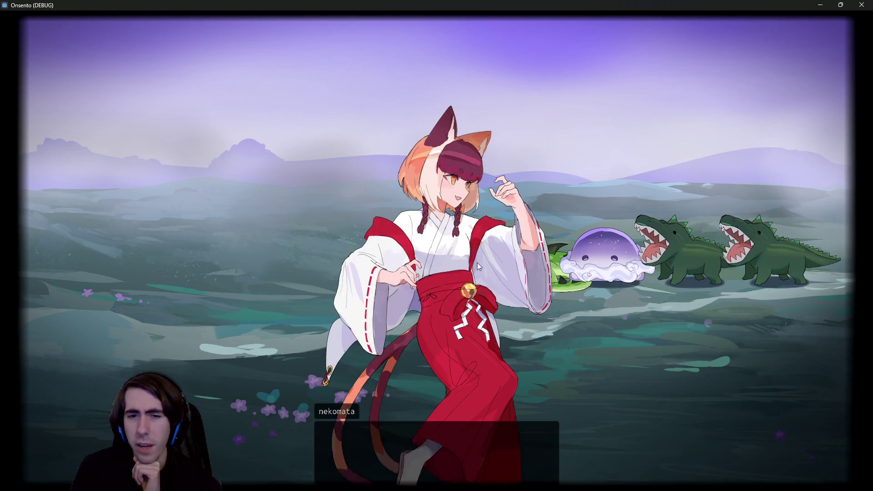
Step: Deploy the green-haired girl, the dark-haired character and a crocodile onto the battlefield
left_click(470, 258)
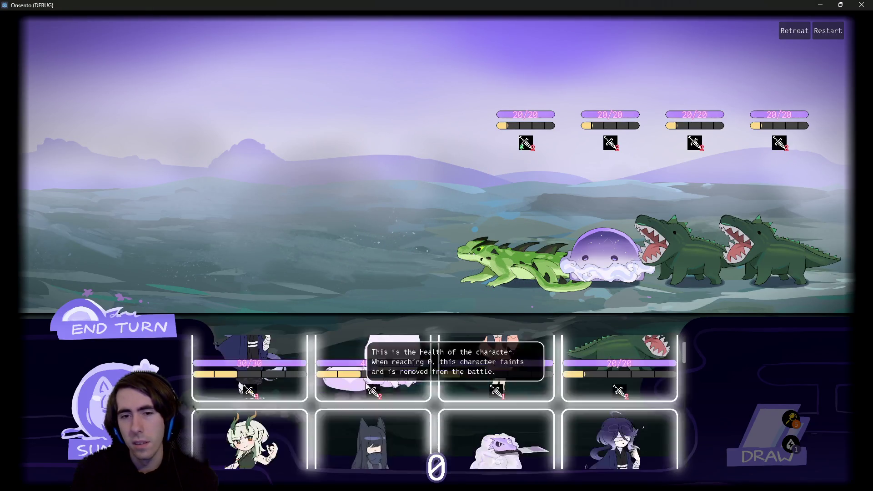
scroll(368, 388, "down", 1)
scroll(367, 388, "up", 1)
scroll(367, 388, "down", 1)
left_click_drag(264, 409, 335, 189)
scroll(373, 364, "up", 1)
left_click_drag(252, 359, 286, 195)
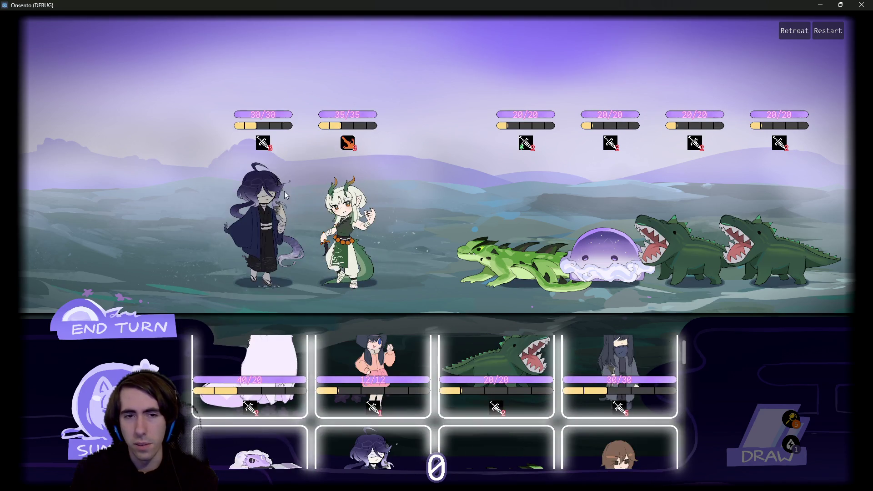
scroll(437, 387, "down", 1)
scroll(437, 386, "up", 1)
mouse_move(496, 364)
left_mouse_down()
mouse_move(281, 255)
mouse_move(183, 224)
mouse_move(175, 209)
left_mouse_up()
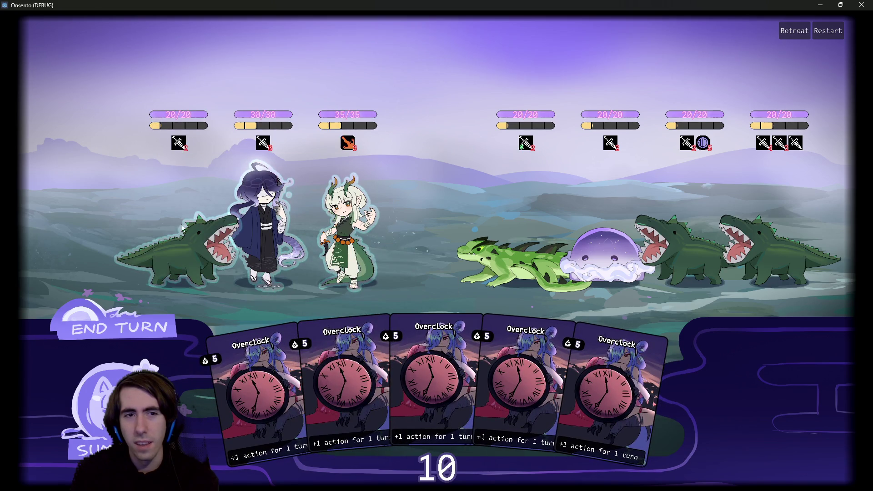
Step: Play the middle Overclock card on the green-haired ally
mouse_move(177, 144)
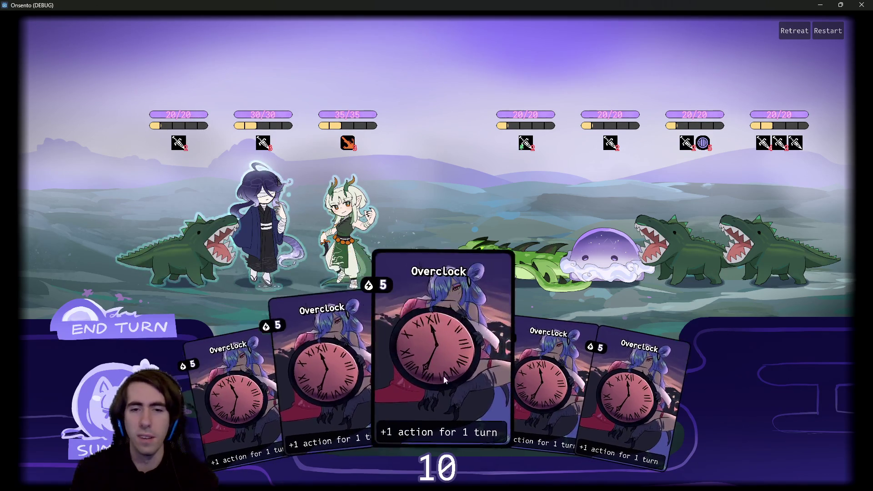
left_click_drag(466, 372, 363, 259)
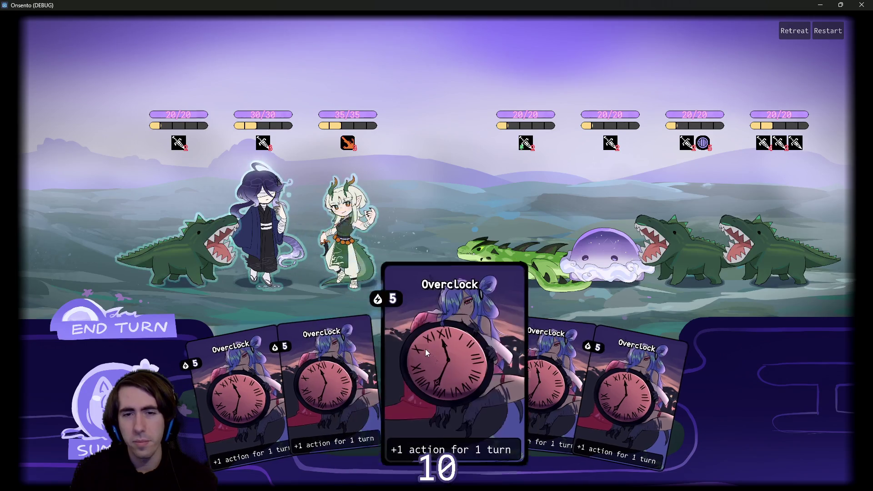
left_click_drag(408, 304, 348, 237)
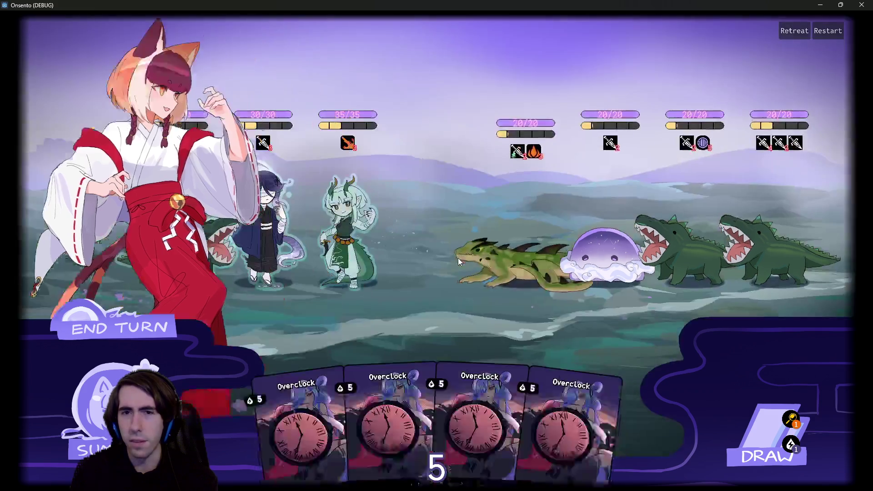
Step: Skip the fox-girl cut-in and play two more Overclock cards
left_click(458, 258)
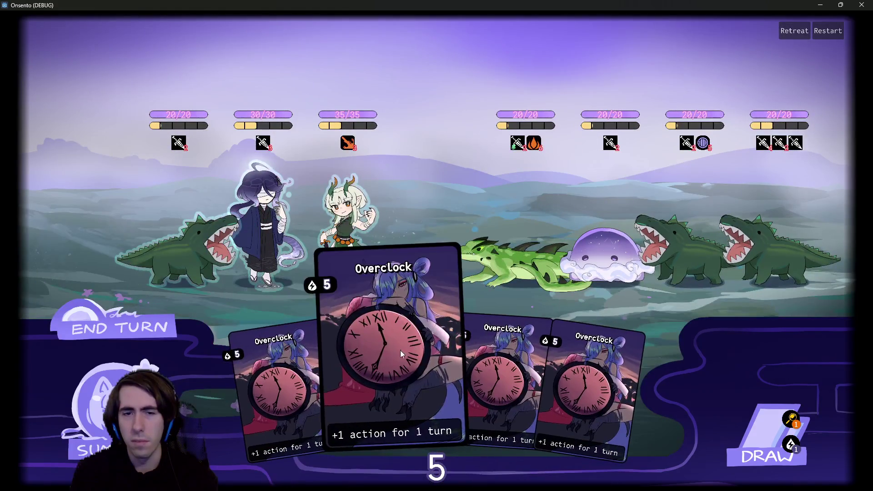
left_click_drag(410, 382, 433, 232)
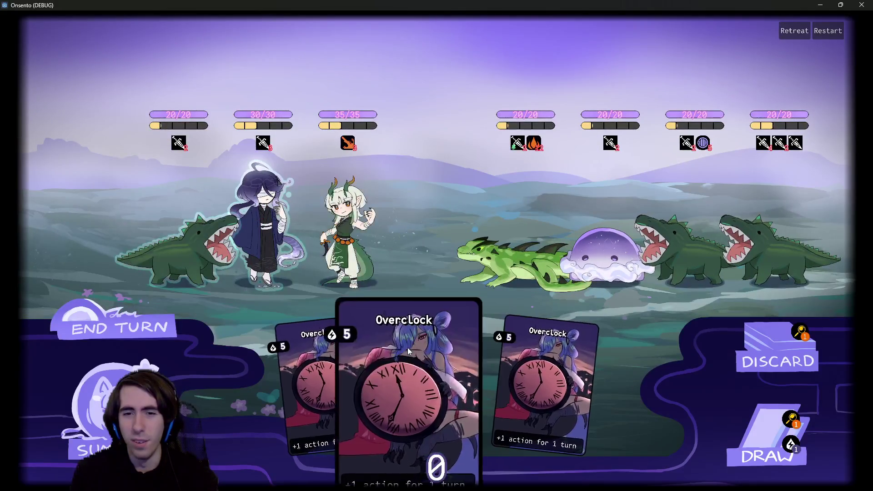
mouse_move(435, 387)
left_mouse_down()
mouse_move(425, 314)
mouse_move(451, 259)
left_mouse_up()
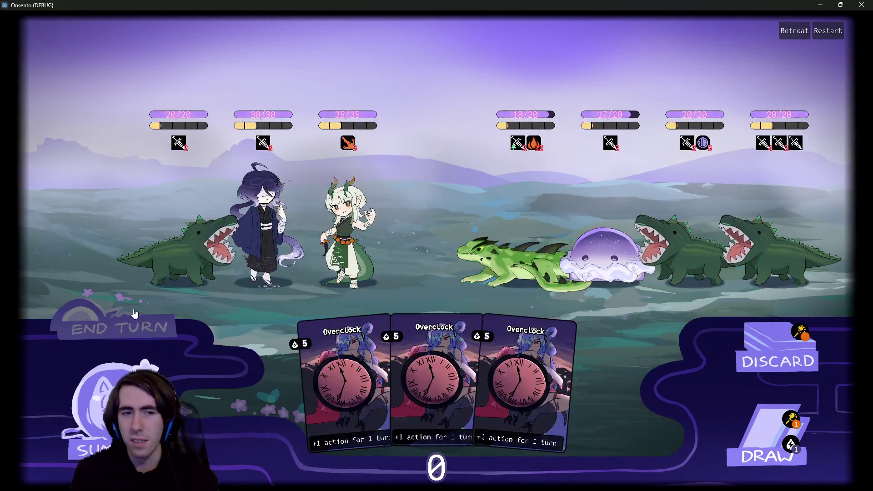
Step: End several turns despite the draw warnings, then close the Onsento game window
left_click(135, 314)
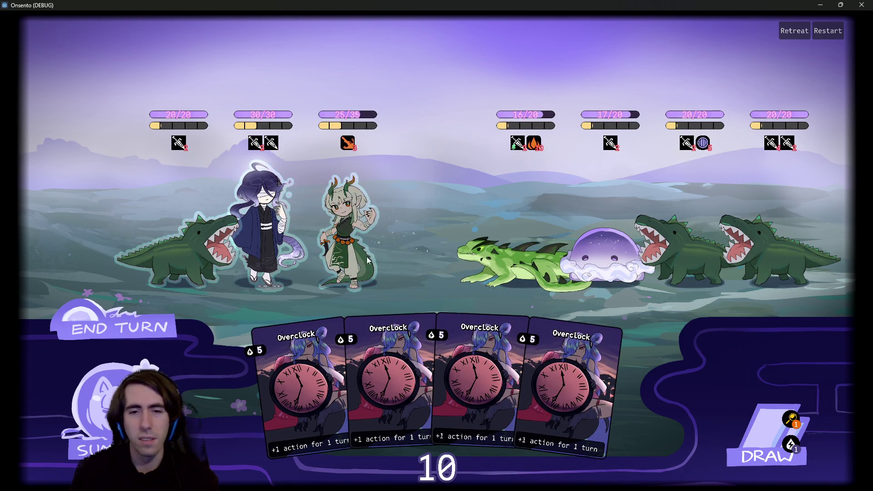
left_click(146, 334)
left_click(147, 334)
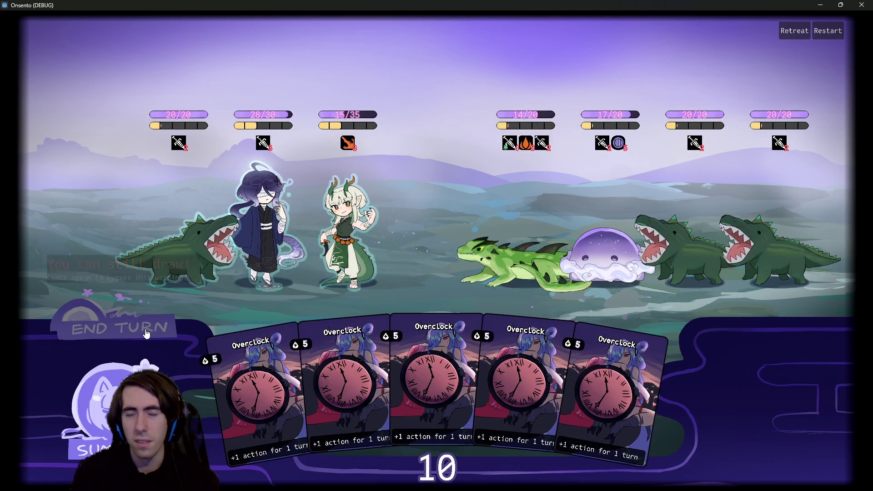
left_click(147, 316)
left_click(146, 316)
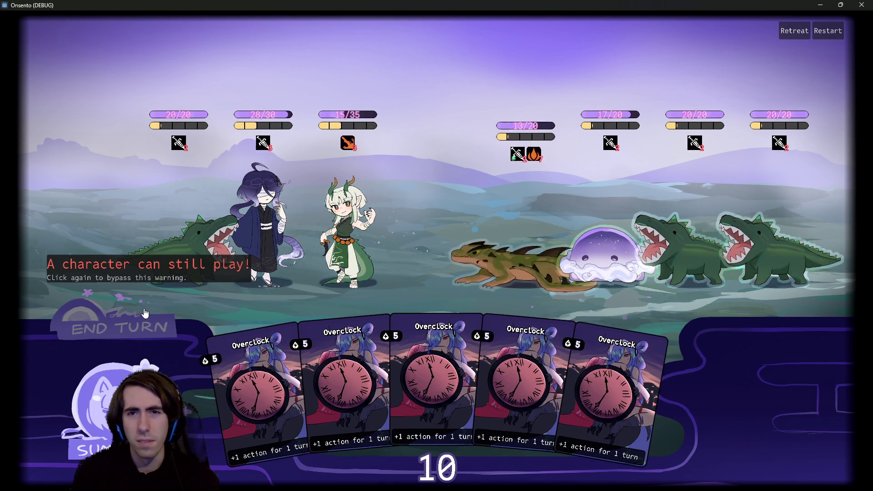
mouse_move(550, 116)
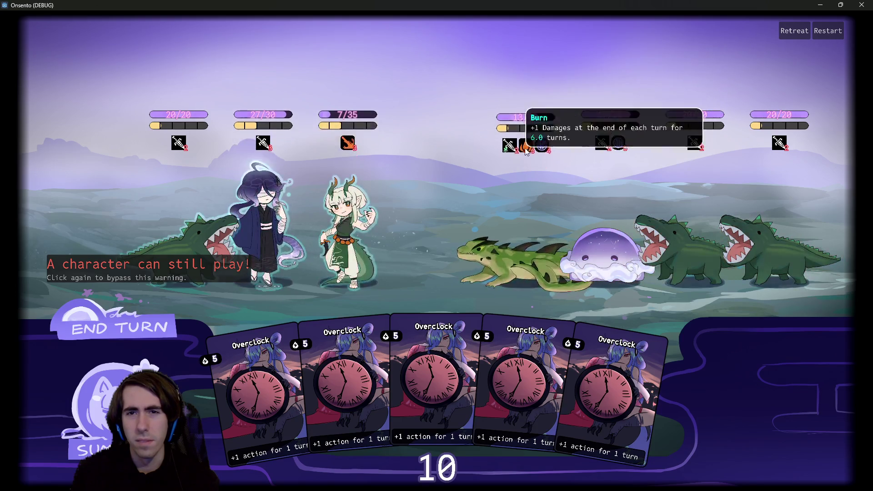
mouse_move(549, 145)
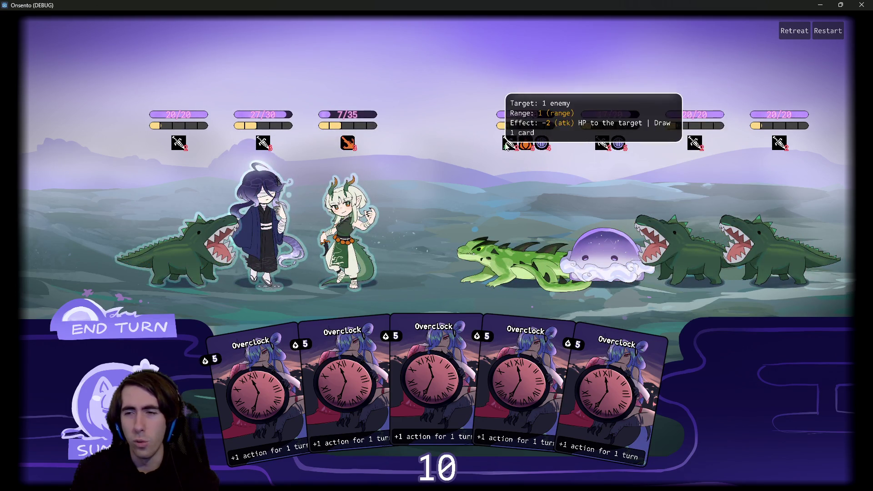
left_click(153, 337)
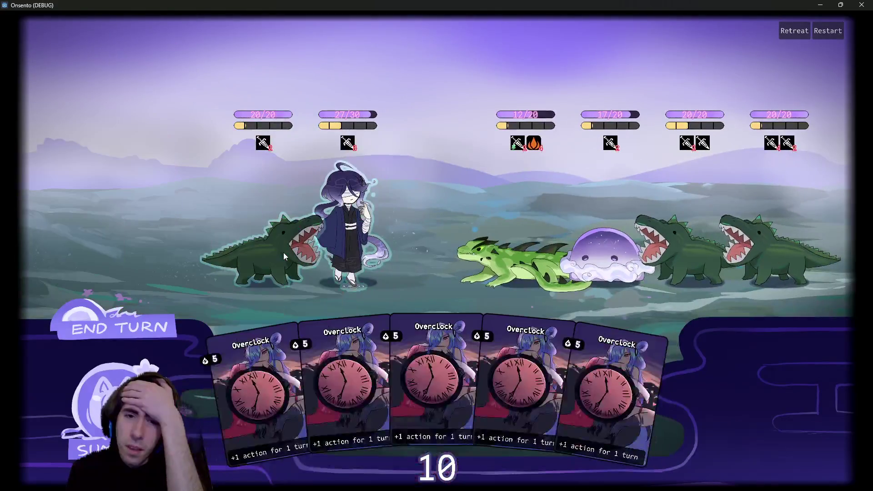
left_click(862, 4)
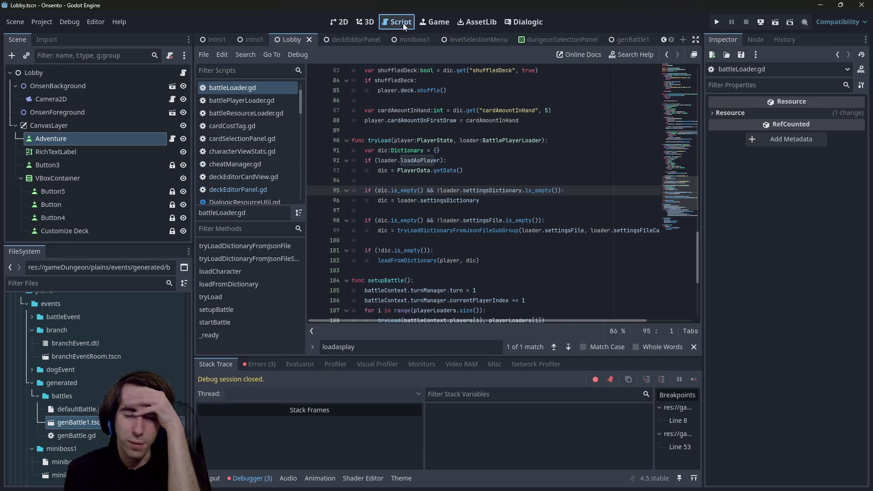
Step: Run the deckEditorPanel scene on its own from the 2D view
left_click(341, 22)
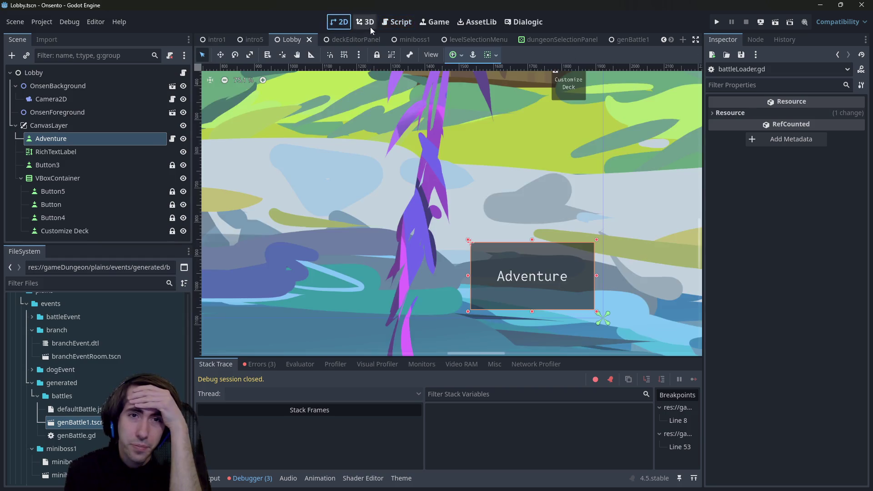
left_click(342, 20)
left_click(342, 20)
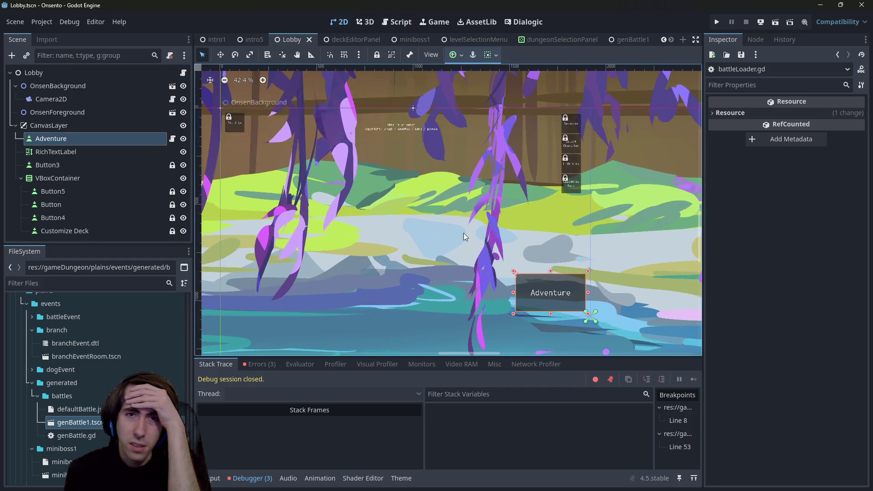
left_click(339, 39)
left_click(774, 26)
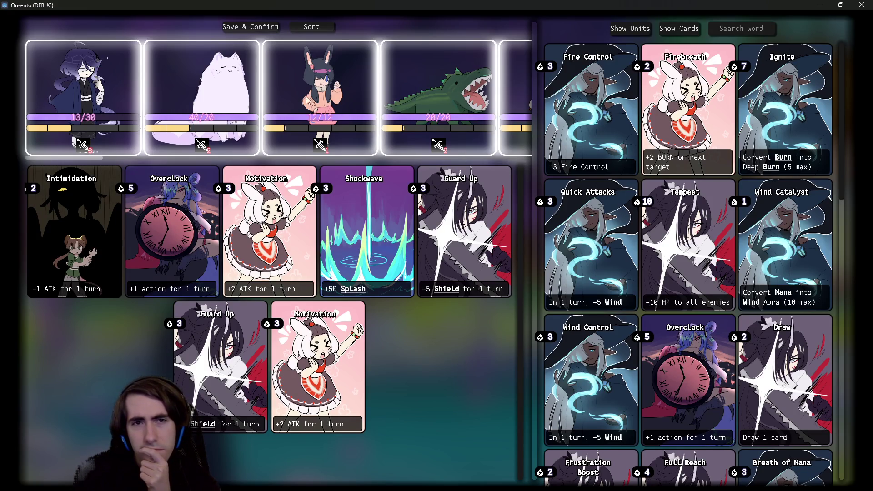
Step: Close the test window and relaunch the game from the Lobby scene
left_click(862, 5)
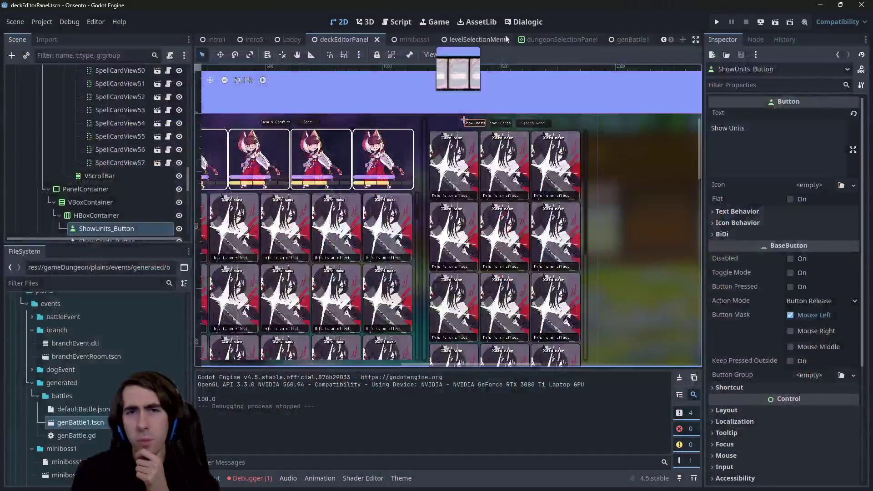
left_click(313, 42)
left_click(775, 23)
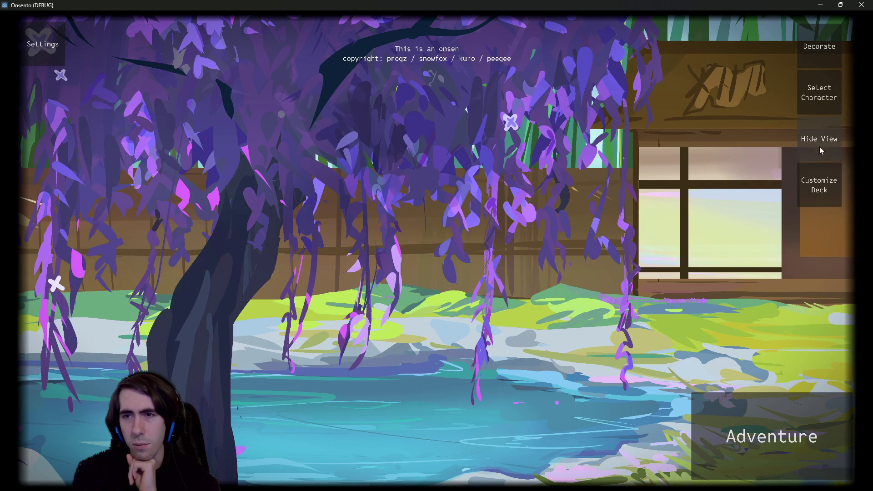
Step: Open and close the deck editor seven times in a row, ending with it open
left_click(819, 177)
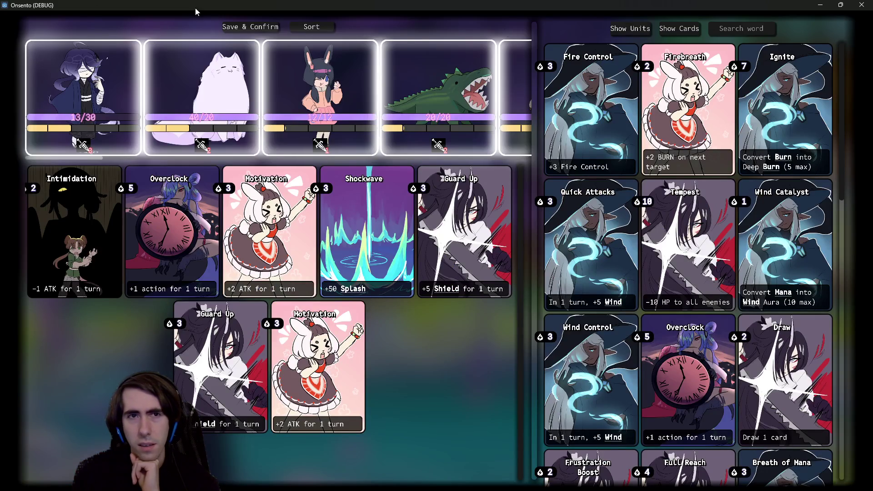
left_click(258, 30)
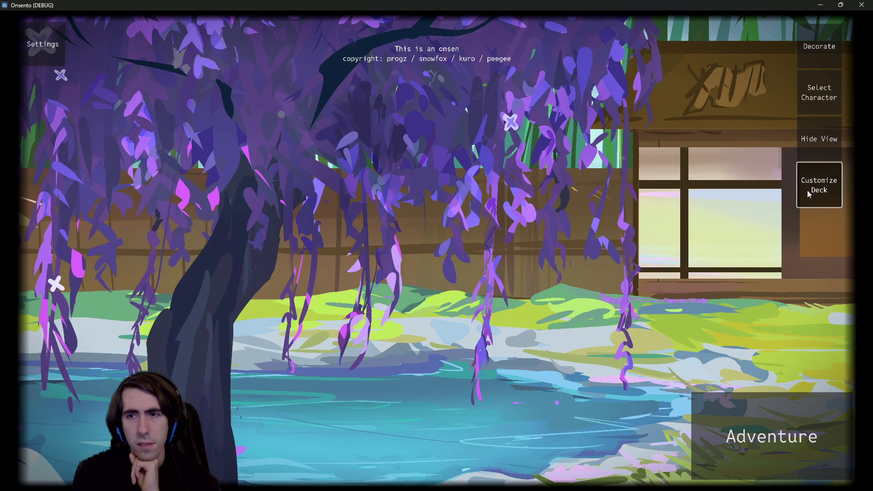
left_click(815, 188)
left_click(259, 30)
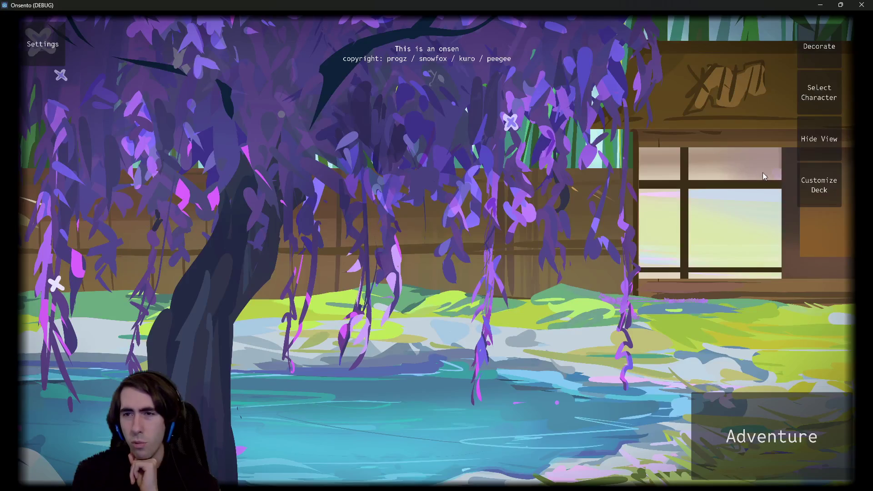
left_click(808, 181)
left_click(259, 26)
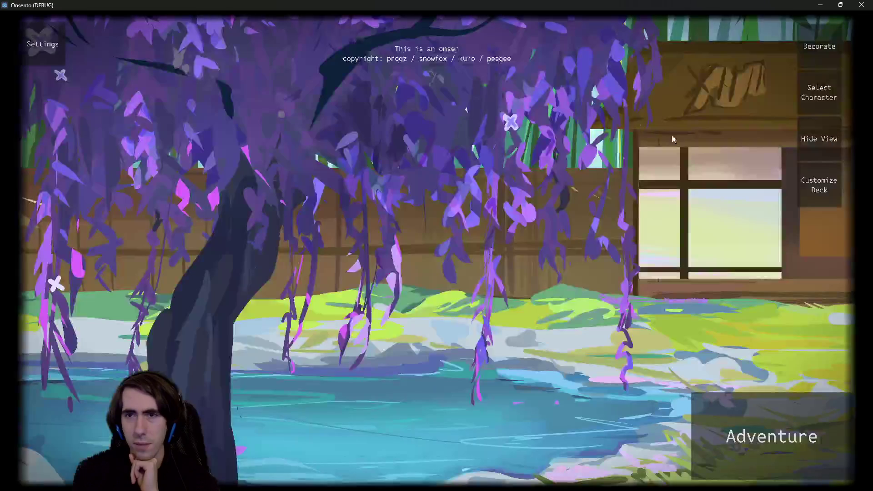
left_click(818, 181)
left_click(261, 29)
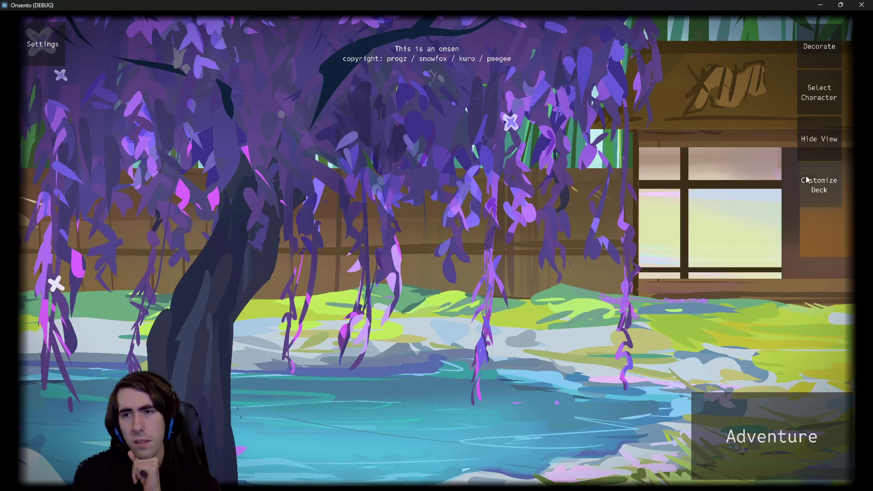
left_click(819, 184)
left_click(259, 27)
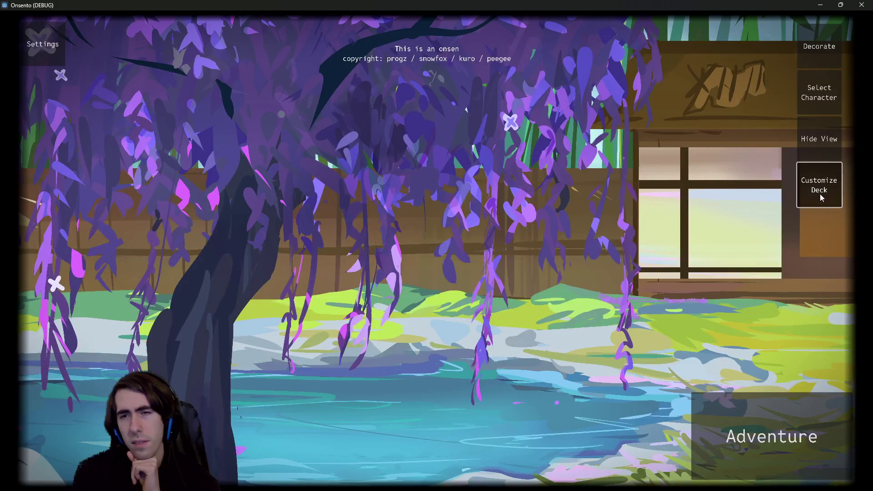
left_click(819, 198)
left_click(262, 28)
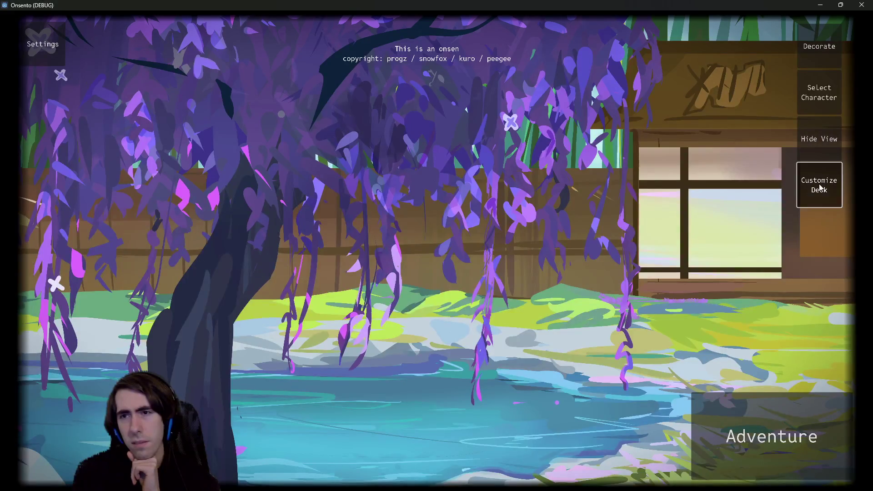
left_click(819, 184)
left_click(253, 28)
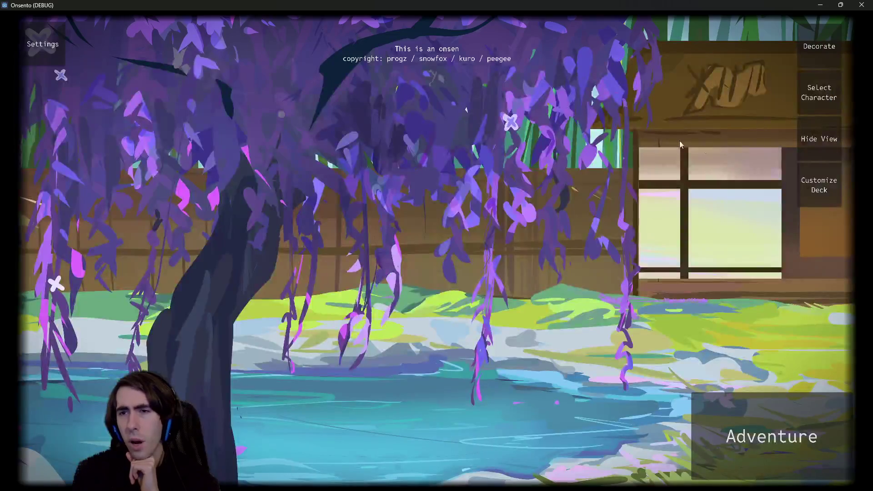
left_click(813, 182)
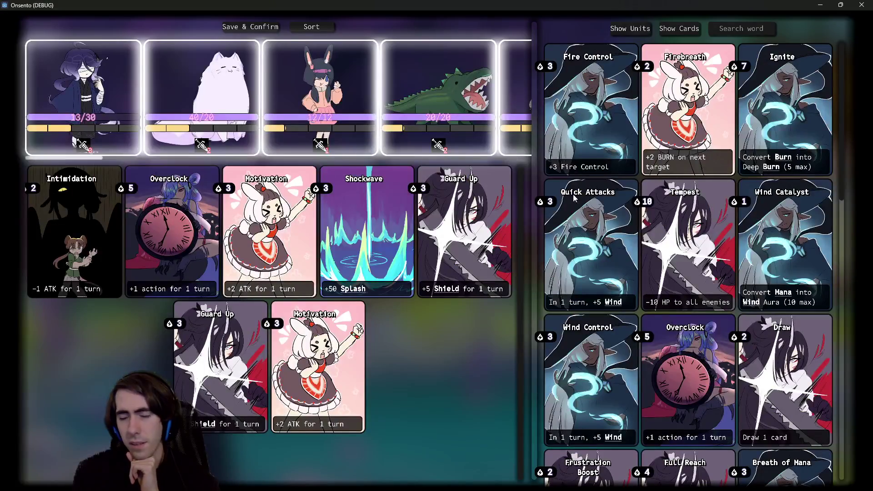
Step: Scroll the card collection and toggle the card library, settling on the units view
scroll(692, 355, "down", 3)
mouse_move(847, 168)
left_mouse_down()
mouse_move(797, 481)
mouse_move(819, 178)
mouse_move(814, 104)
mouse_move(819, 318)
mouse_move(819, 91)
left_mouse_up()
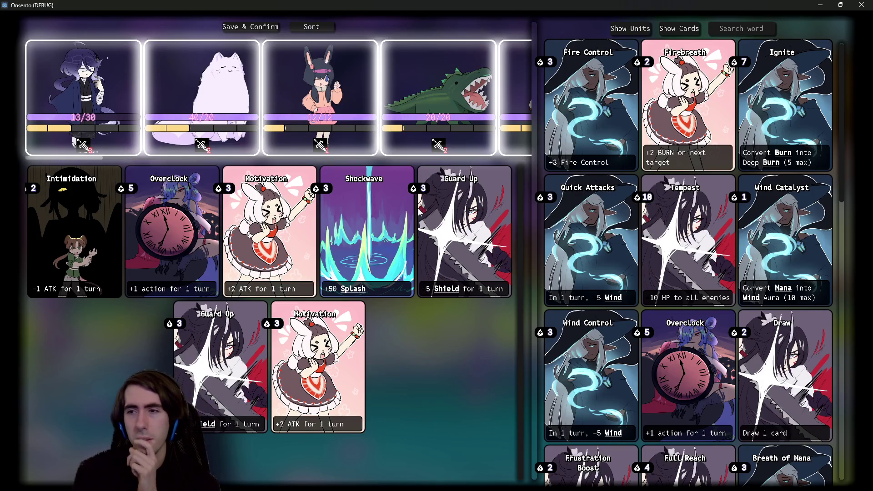
left_click(631, 29)
left_click(680, 29)
left_click(631, 29)
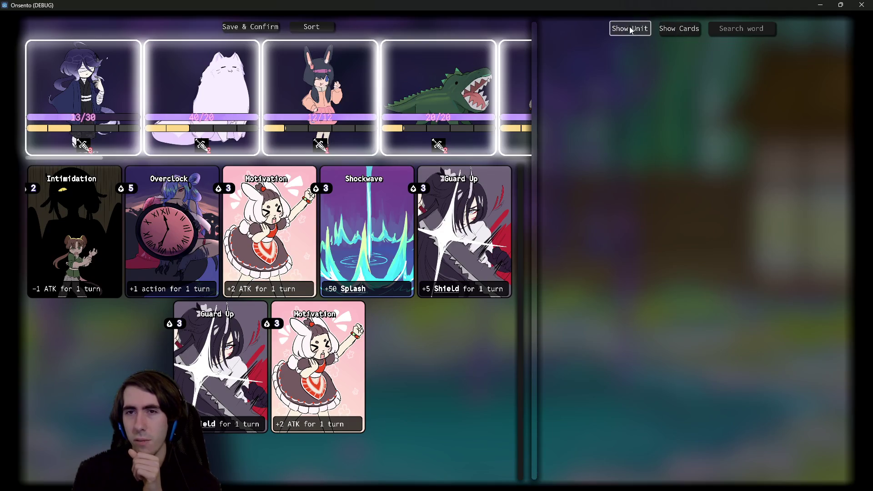
left_click(680, 29)
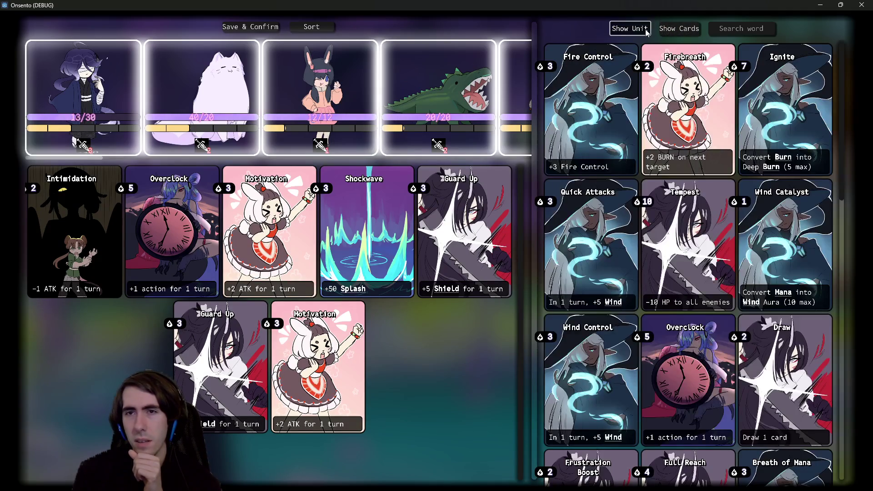
left_click(647, 31)
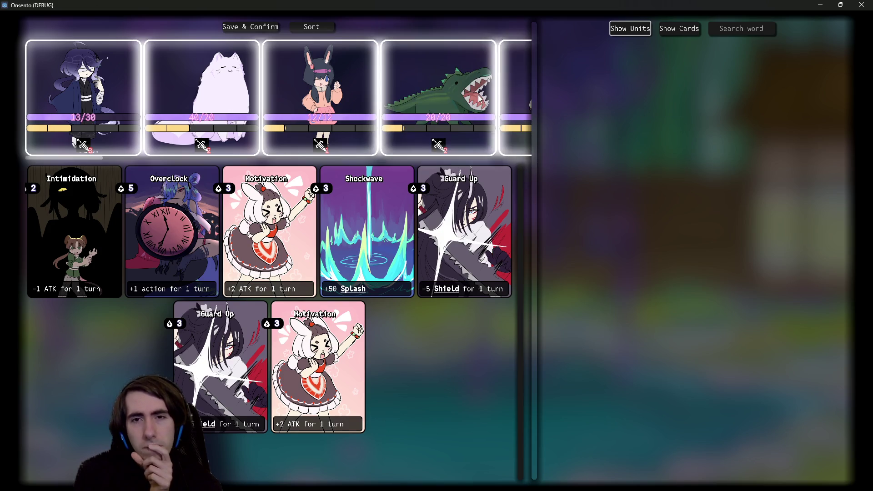
Step: Try dragging the bunny unit and the Intimidation card, then narrow the deck panel
mouse_move(453, 121)
mouse_move(454, 121)
left_mouse_down()
mouse_move(345, 100)
mouse_move(596, 132)
mouse_move(399, 107)
left_mouse_up()
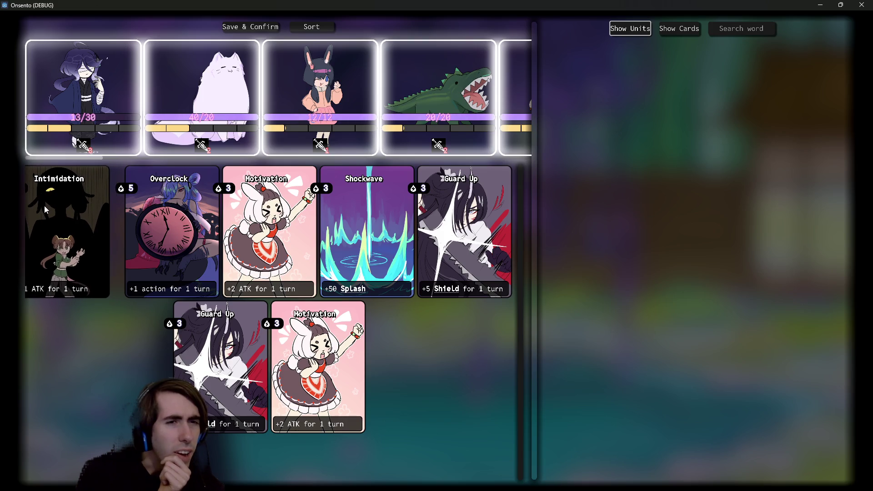
mouse_move(39, 206)
left_mouse_down()
mouse_move(31, 241)
mouse_move(23, 210)
left_mouse_up()
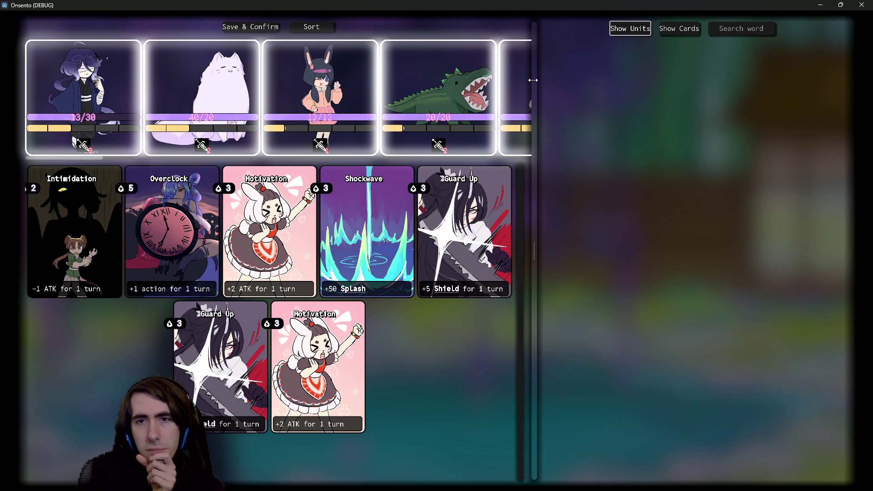
mouse_move(533, 80)
left_mouse_down()
mouse_move(725, 78)
mouse_move(596, 91)
mouse_move(501, 119)
left_mouse_up()
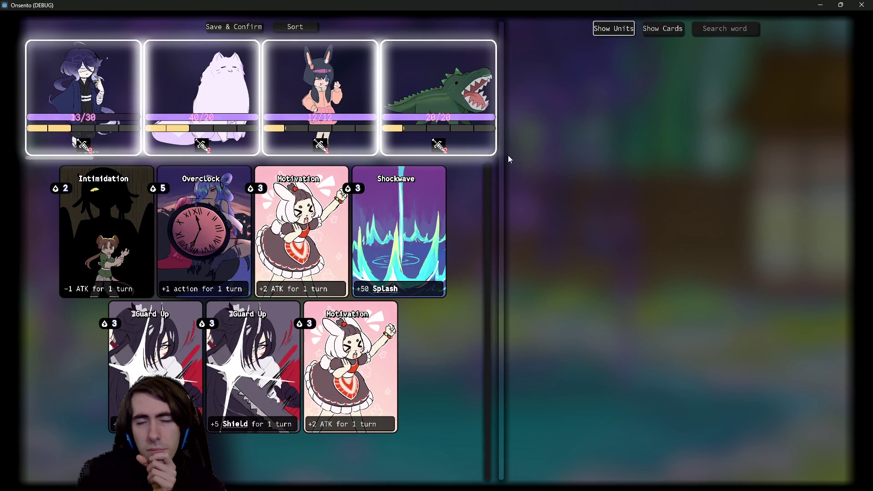
Step: Toggle library and units views, resize the deck panel, and remove one Motivation card
left_click(665, 33)
left_click(630, 31)
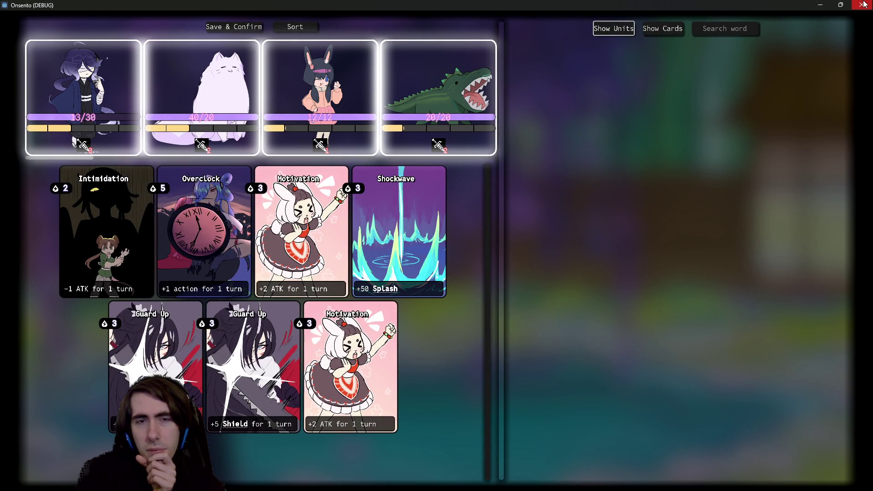
mouse_move(502, 182)
left_mouse_down()
mouse_move(470, 179)
mouse_move(520, 176)
left_mouse_up()
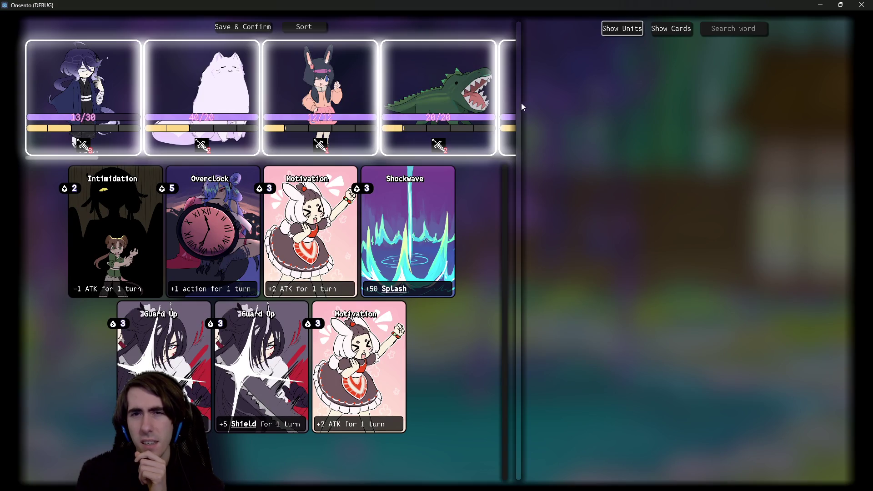
mouse_move(523, 107)
left_mouse_down()
mouse_move(435, 98)
mouse_move(147, 110)
mouse_move(399, 107)
mouse_move(646, 137)
mouse_move(522, 136)
mouse_move(326, 155)
mouse_move(464, 137)
mouse_move(538, 114)
left_mouse_up()
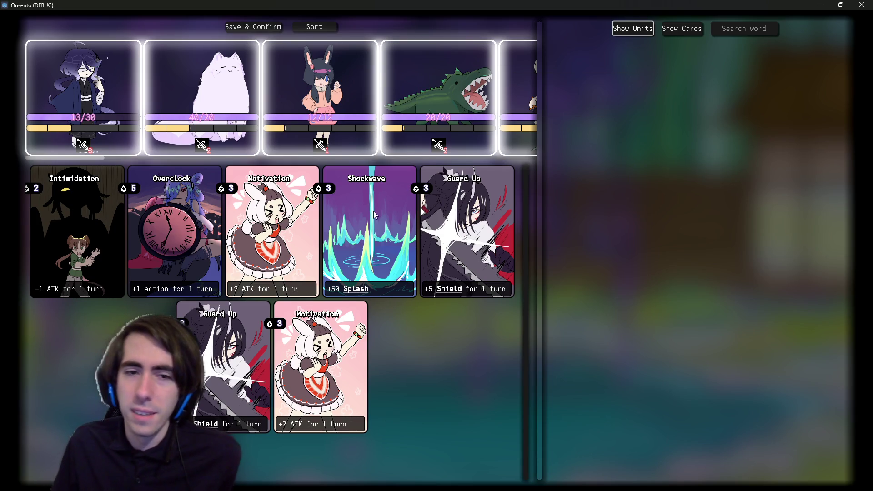
left_click(283, 236)
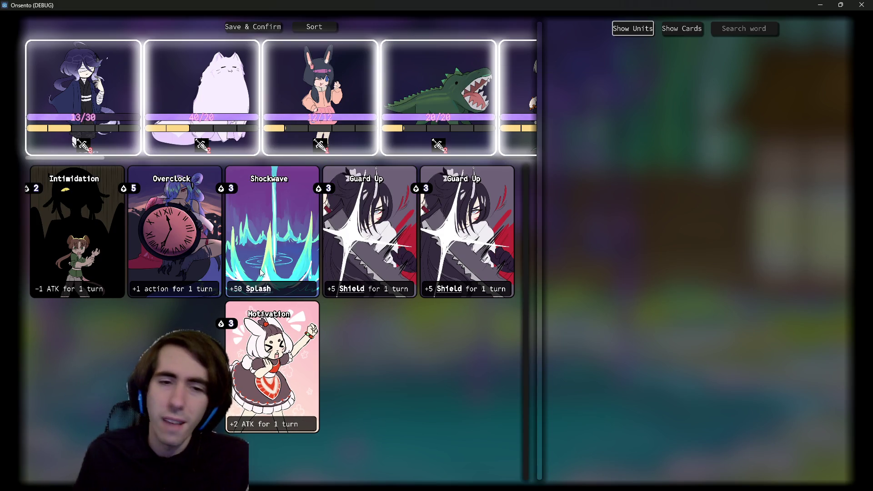
Step: Empty the deck of its Guard Up, Shockwave, Motivation, Overclock and Intimidation cards
left_click(351, 222)
left_click(687, 28)
scroll(720, 390, "down", 6)
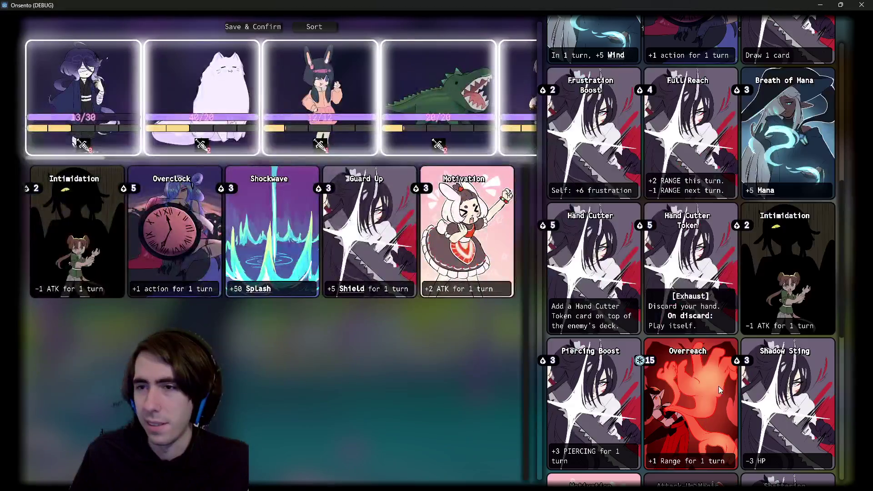
scroll(720, 389, "down", 5)
left_click(313, 235)
left_click(317, 234)
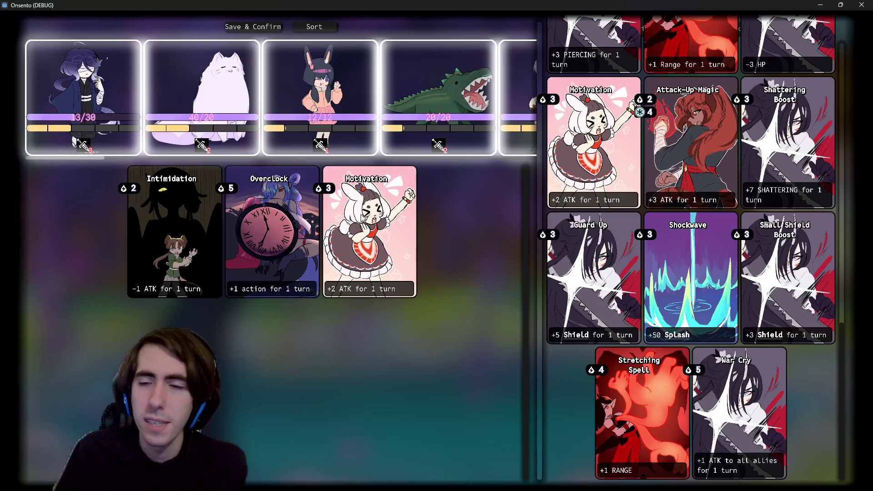
left_click(378, 212)
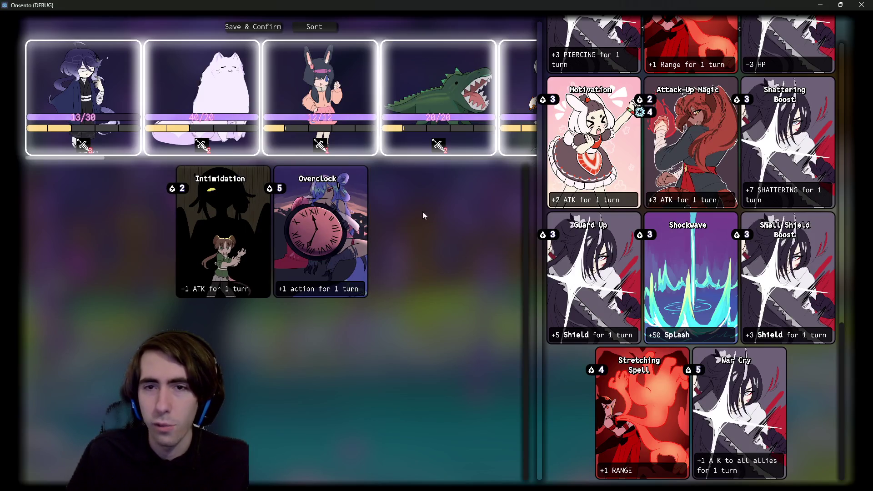
left_click(331, 254)
left_click(270, 214)
scroll(680, 331, "up", 10)
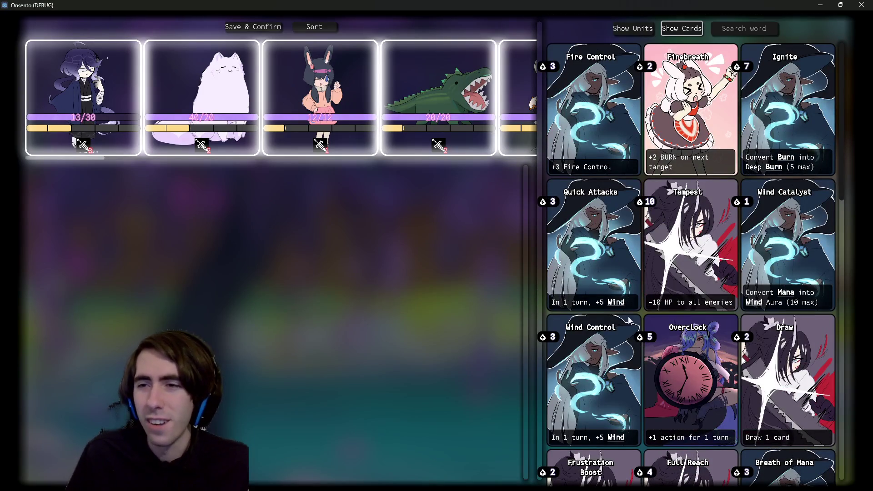
scroll(632, 296, "down", 5)
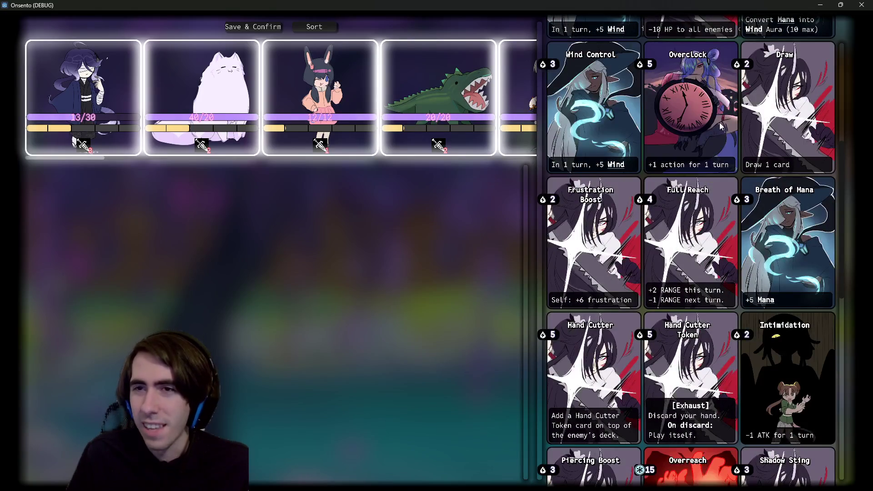
Step: Add one Overclock, three Ignite and two Fire Control cards from the collection
left_click(714, 109)
scroll(697, 348, "down", 6)
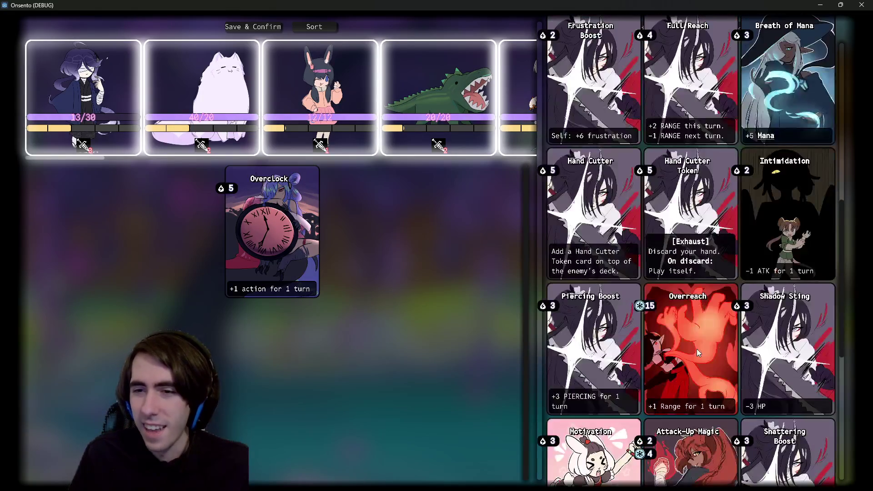
scroll(690, 254, "down", 3)
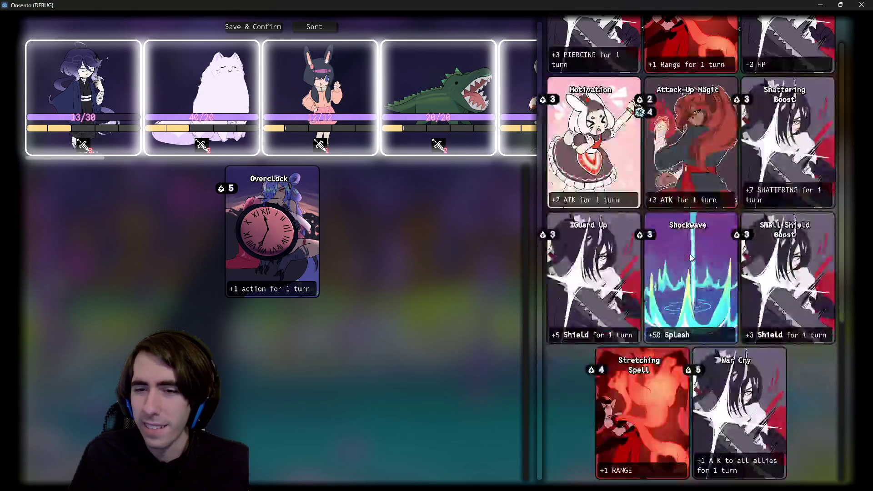
scroll(695, 310, "up", 15)
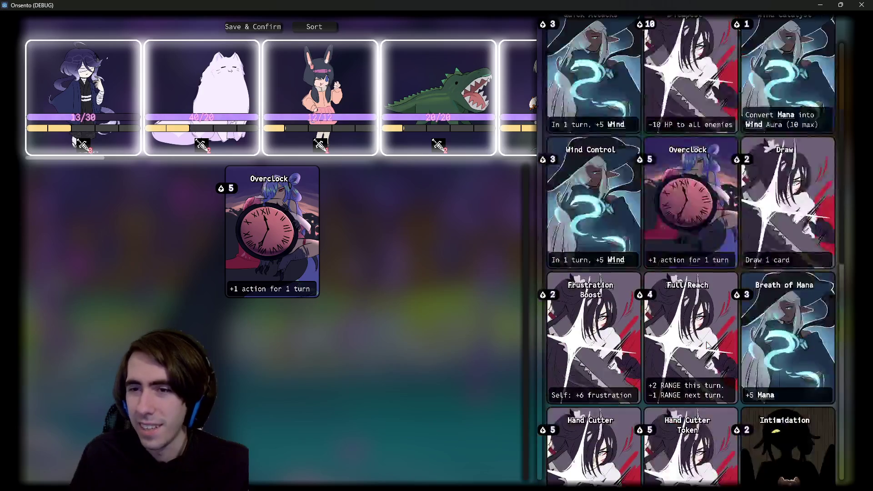
triple_click(786, 88)
double_click(568, 103)
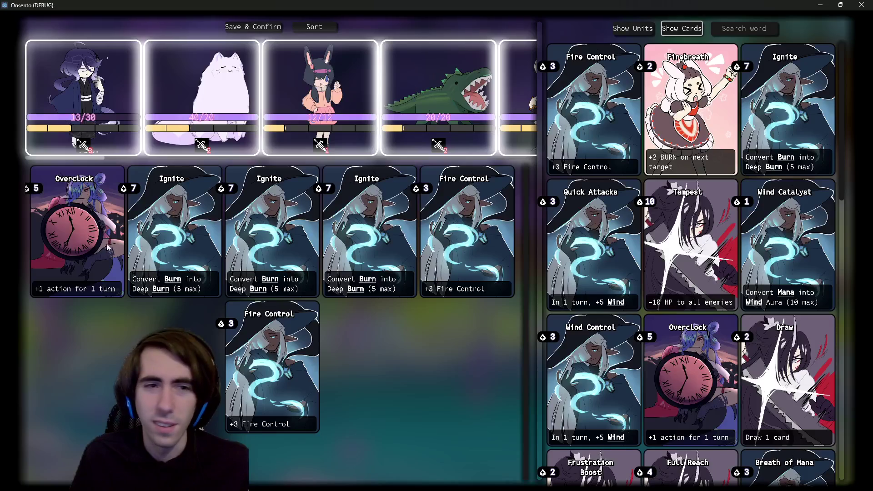
Step: Save the deck and start the Misty Herb Fields quest to explore deep into the fields
left_click(254, 28)
left_click(712, 395)
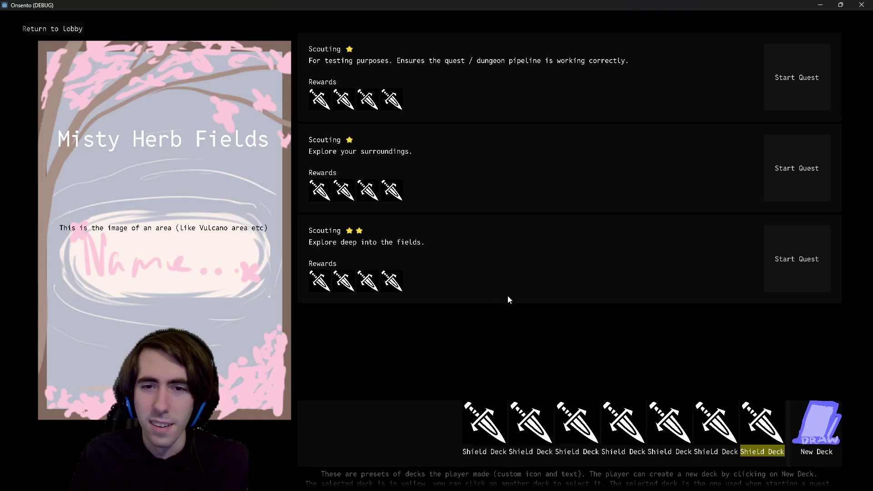
left_click(781, 261)
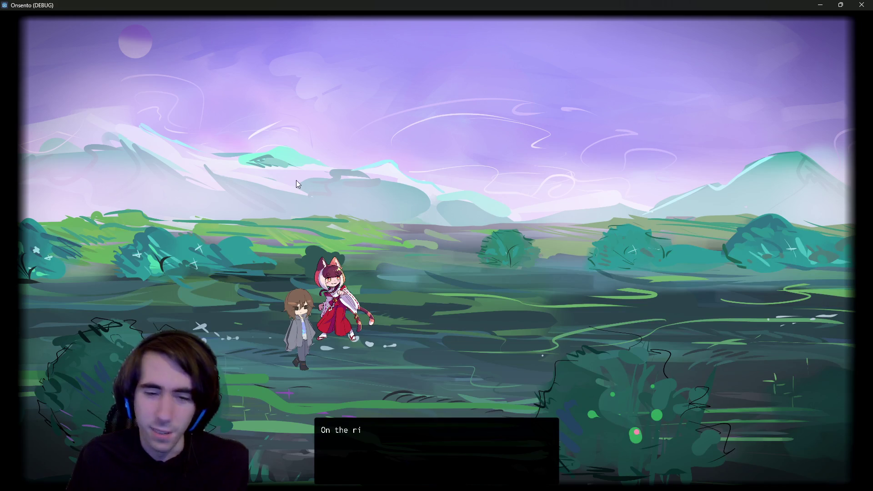
Step: Advance the dialogue, pick 'The one with ruts' path, and dismiss the nekomata's lines
left_click(319, 176)
left_click(484, 206)
left_click(484, 266)
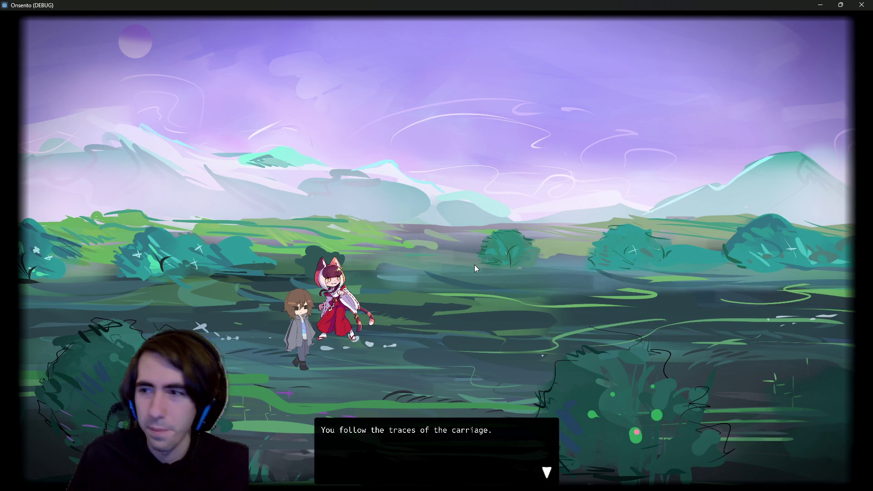
left_click(474, 264)
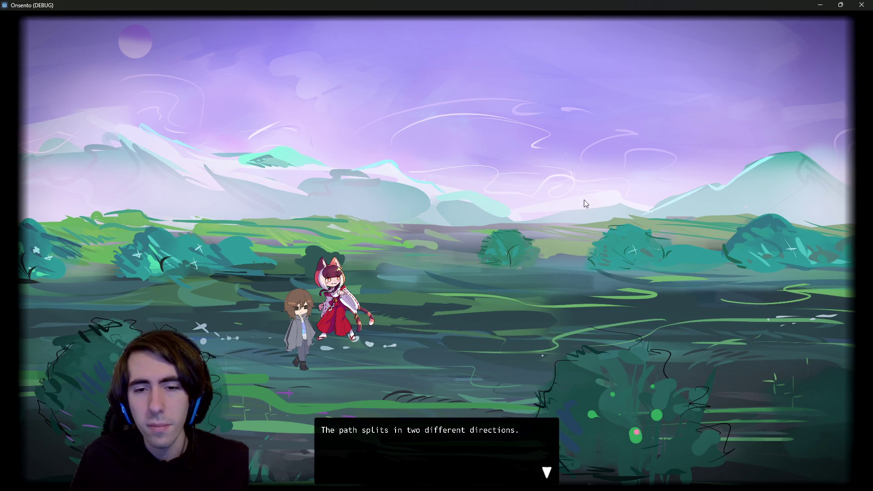
left_click(585, 222)
left_click(585, 221)
left_click(451, 265)
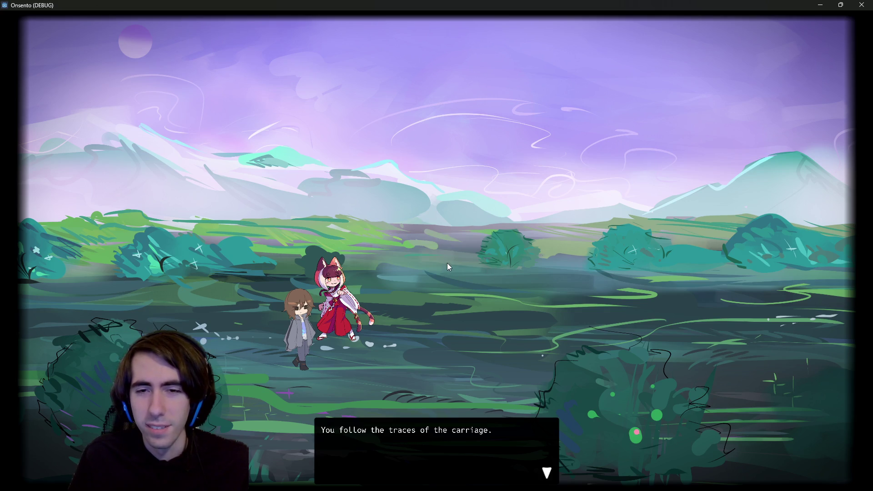
left_click(447, 263)
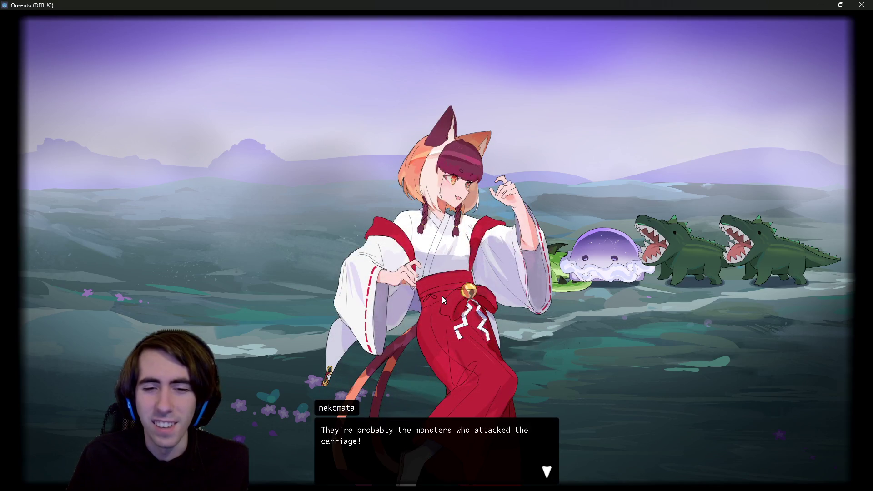
left_click(444, 286)
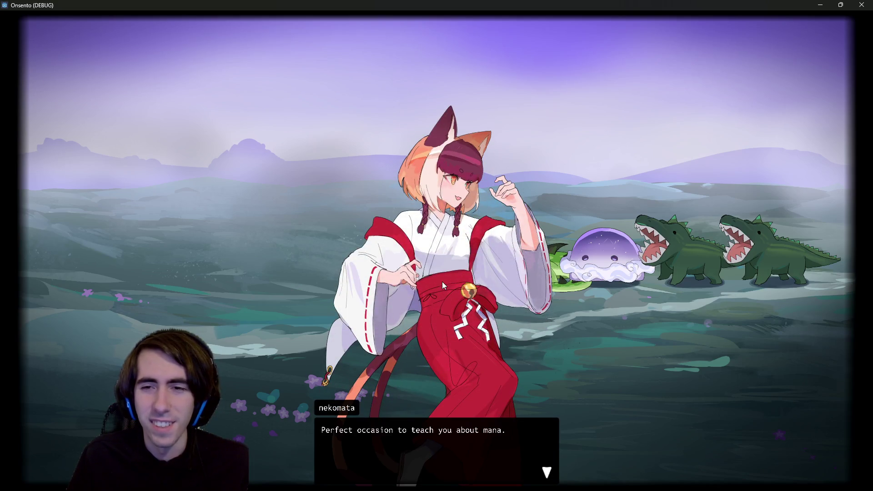
left_click(442, 282)
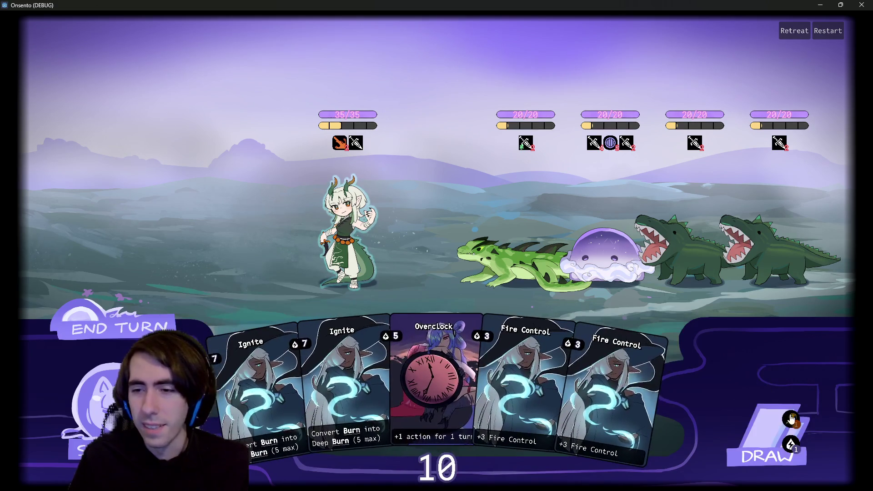
Step: Check the draw pile, draw an Ignite, and play a Fire Control card
left_click(769, 435)
left_click(830, 464)
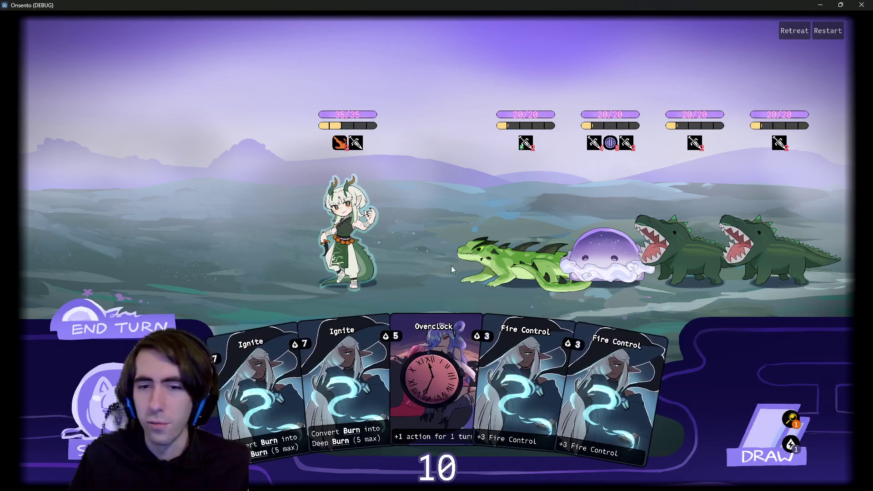
left_click(743, 433)
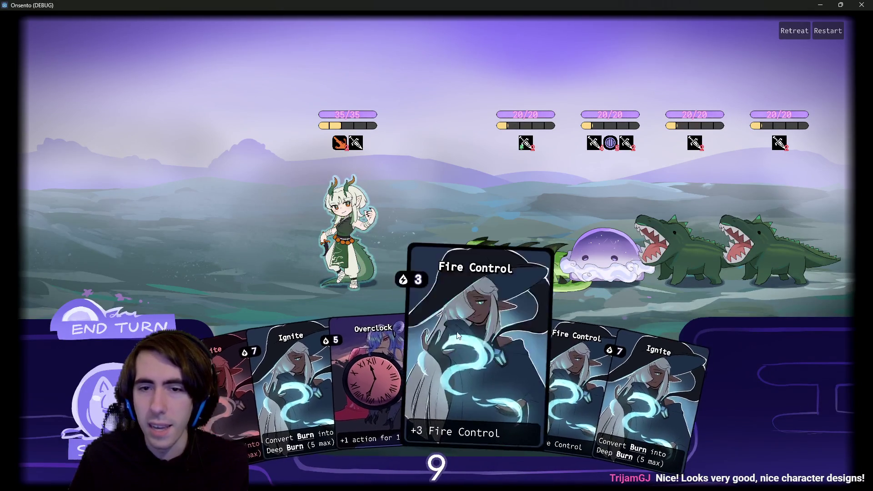
left_click_drag(451, 308, 348, 209)
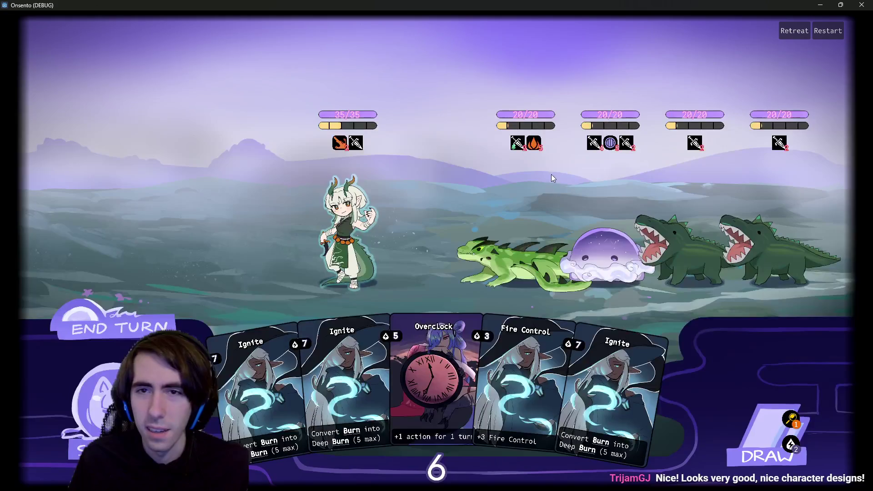
left_click(765, 436)
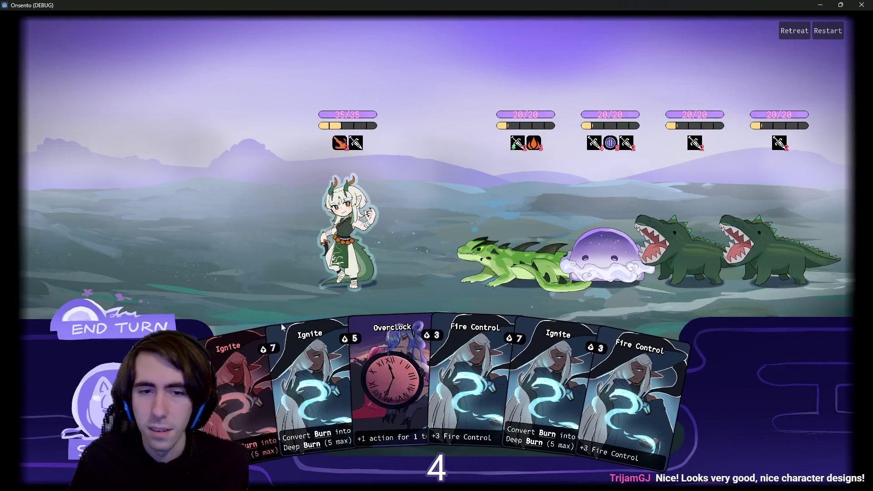
Step: Play Fire Control on the player and Ignite on the green lizard until energy reaches 0
mouse_move(305, 373)
left_mouse_down()
mouse_move(413, 283)
mouse_move(514, 264)
left_mouse_up()
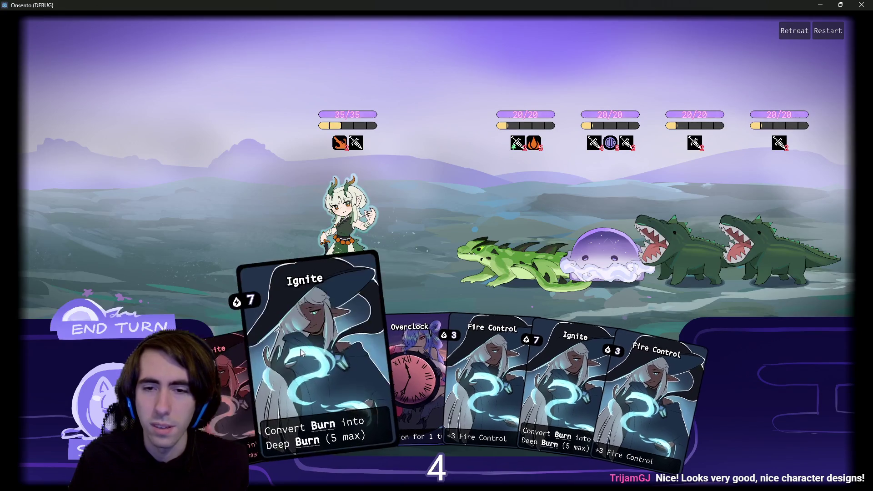
left_click_drag(473, 357, 346, 223)
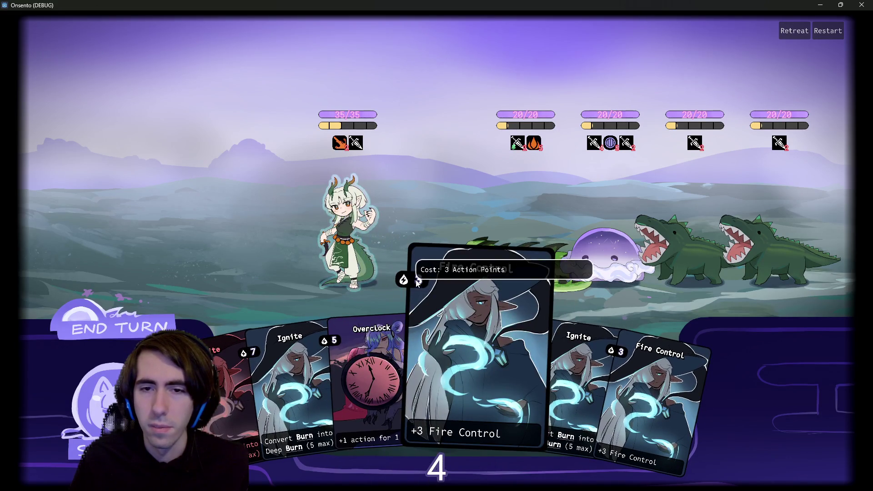
left_click_drag(455, 359, 369, 224)
left_click(119, 328)
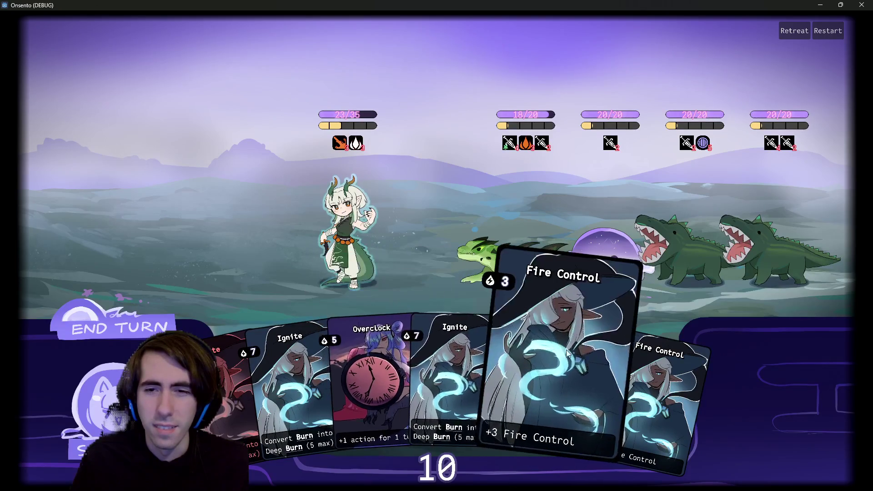
left_click_drag(566, 351, 353, 232)
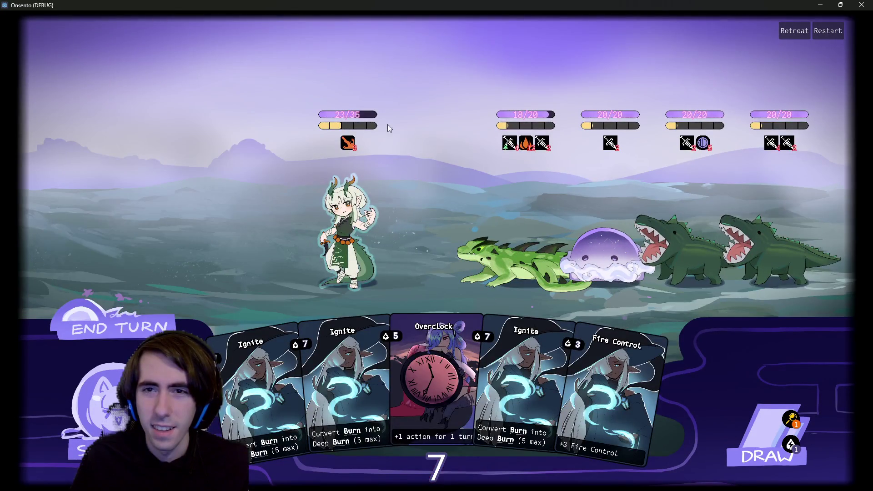
mouse_move(353, 134)
left_click_drag(261, 364, 512, 250)
mouse_move(529, 151)
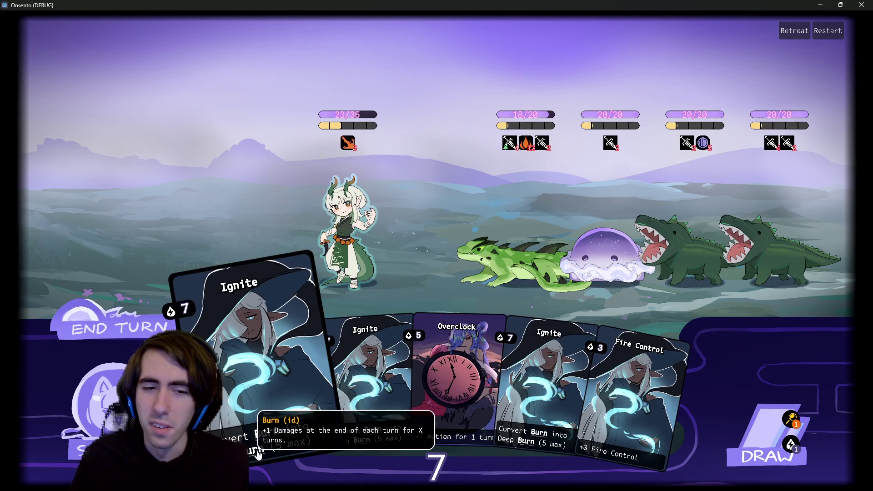
mouse_move(275, 405)
left_mouse_down()
mouse_move(446, 227)
mouse_move(514, 256)
left_mouse_up()
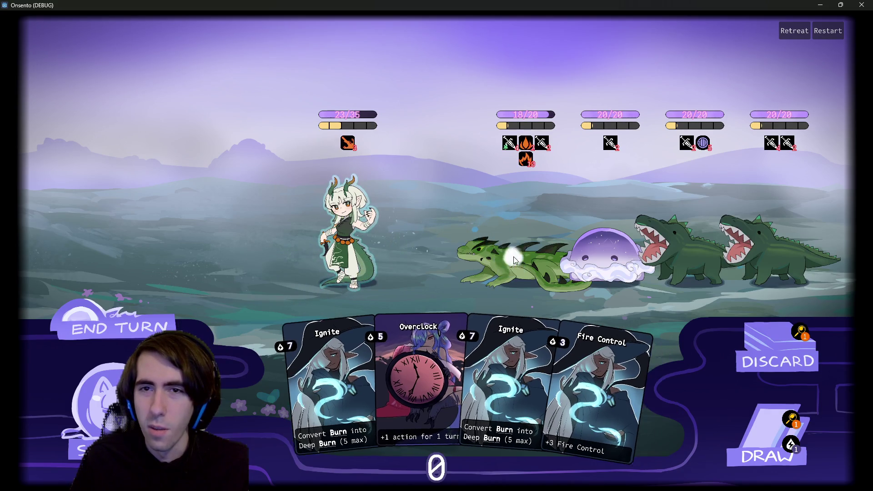
Step: Play the second Ignite on the player character and end the turn despite the warning
mouse_move(530, 159)
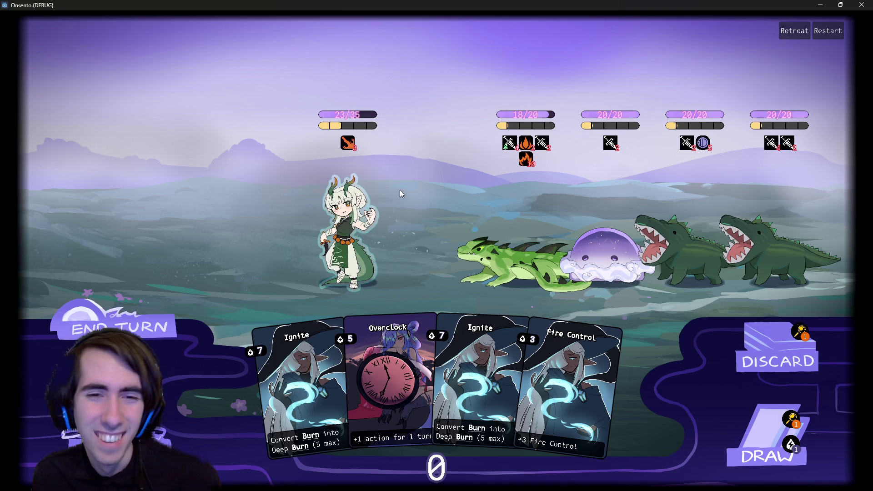
mouse_move(347, 145)
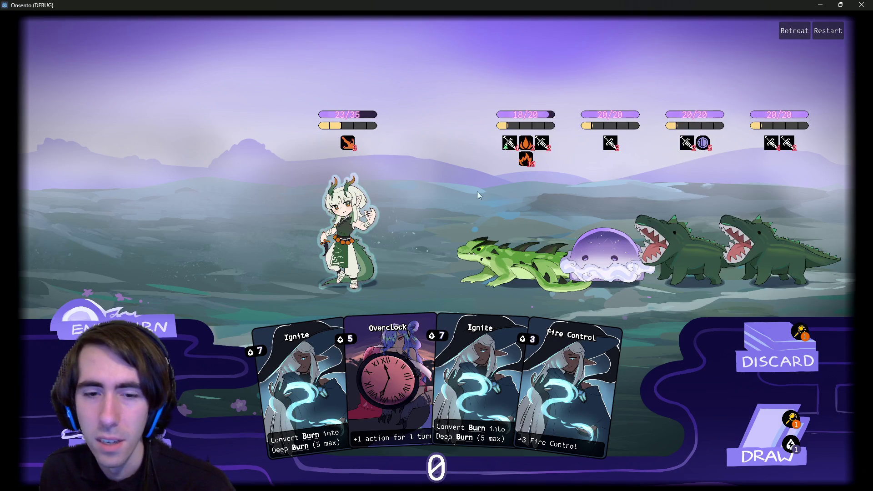
left_click_drag(477, 377, 360, 243)
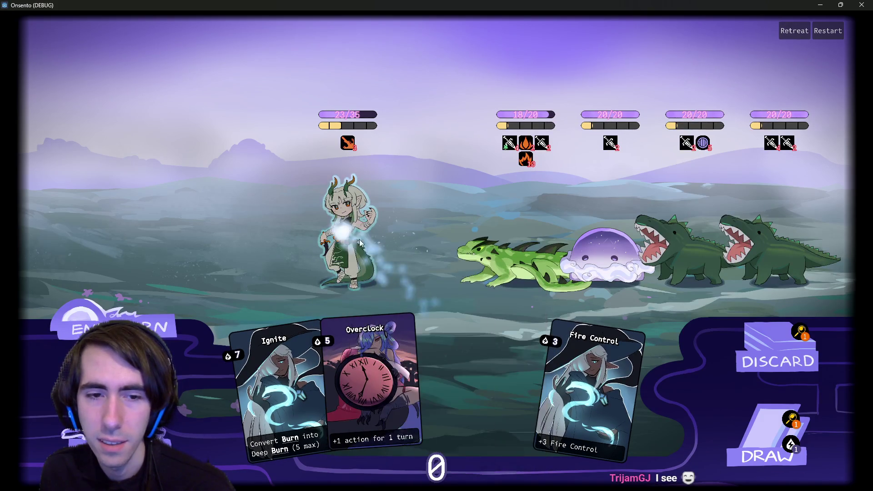
left_click(118, 327)
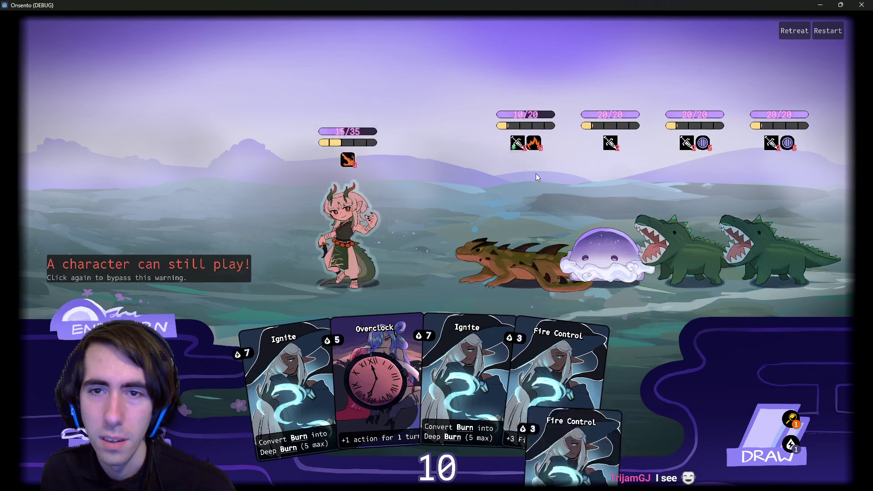
mouse_move(527, 129)
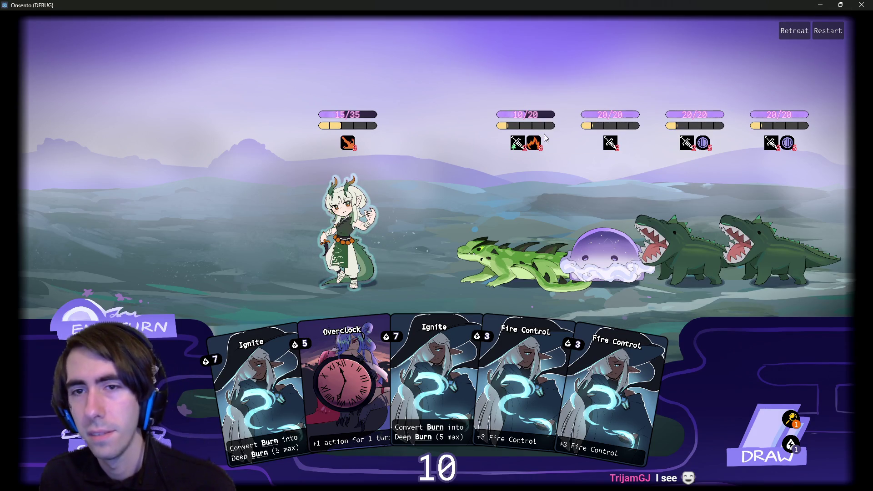
Step: Close the running game window and switch to the dungeonSelectionPanel scene
left_click(859, 4)
left_click(473, 39)
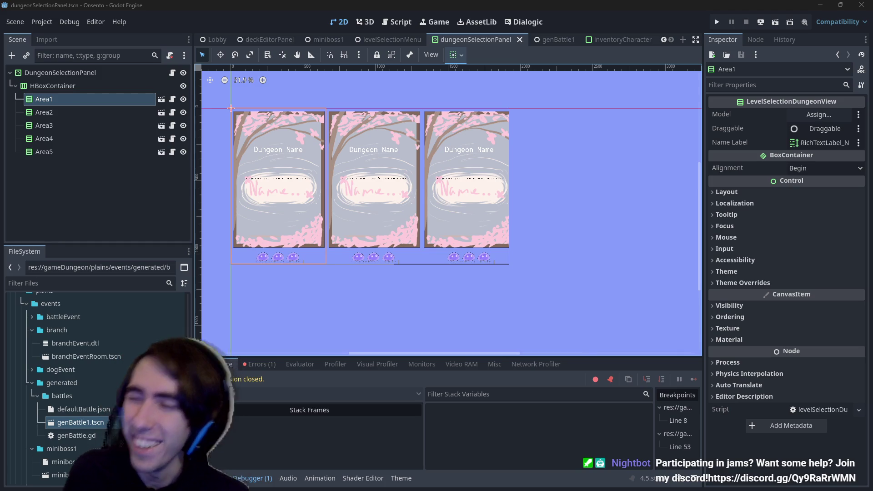
Step: Glance at the 3D and Script workspaces, return to 2D, and run the current scene (F6)
scroll(523, 197, "right", 3)
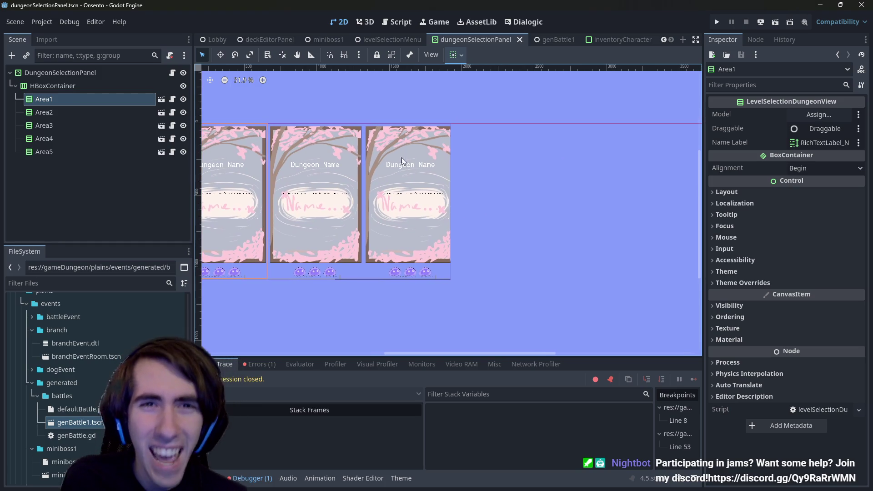
left_click(358, 22)
left_click(399, 23)
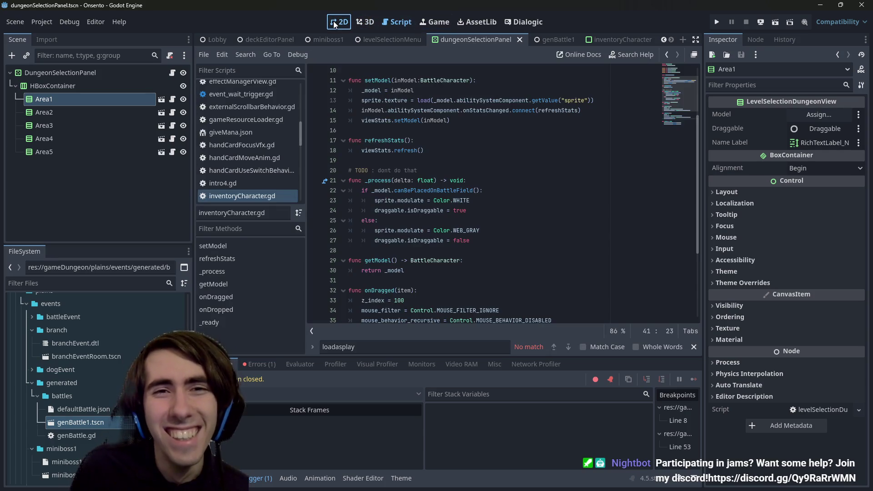
left_click(339, 22)
scroll(485, 253, "down", 3)
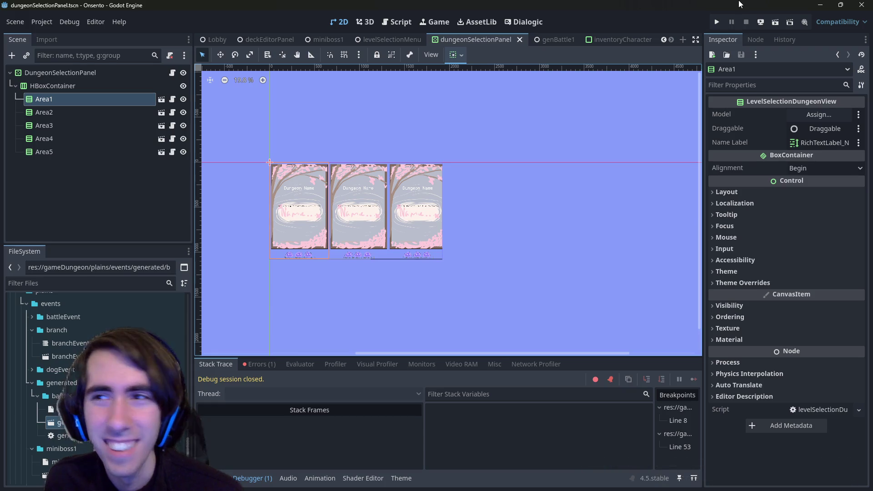
left_click(775, 22)
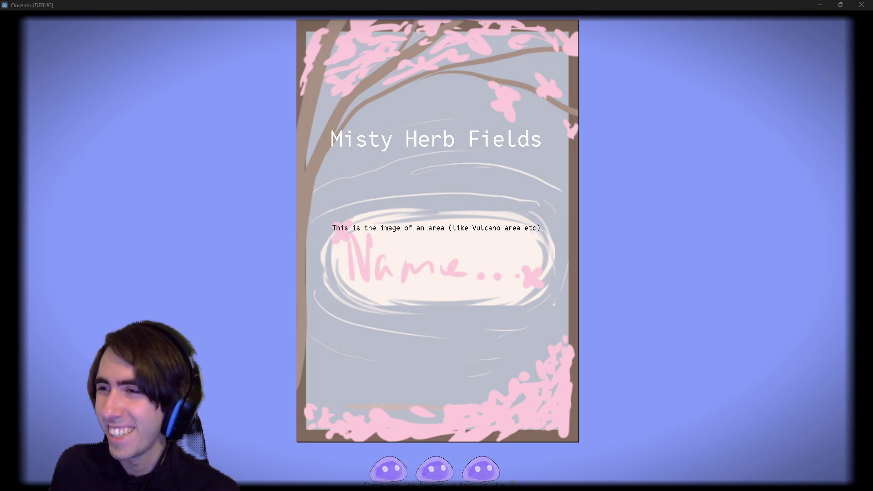
Step: Focus the game window showing the Misty Herb Fields card, then close it
left_click(734, 173)
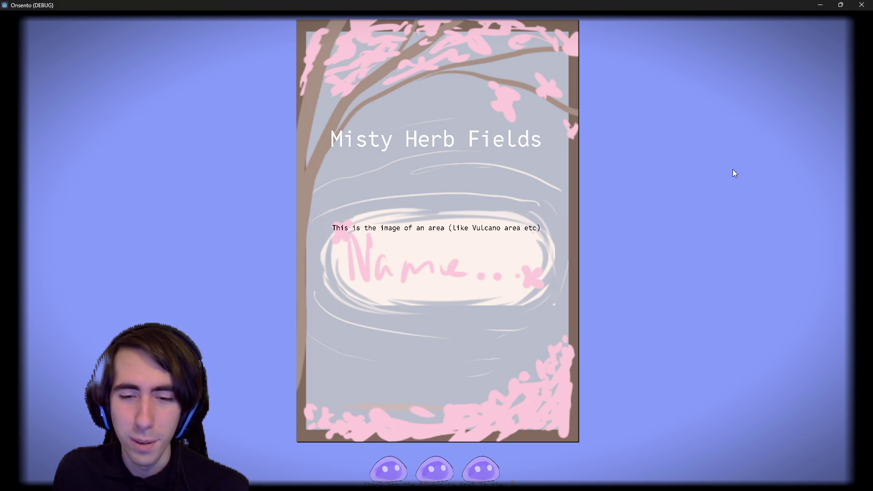
left_click(861, 4)
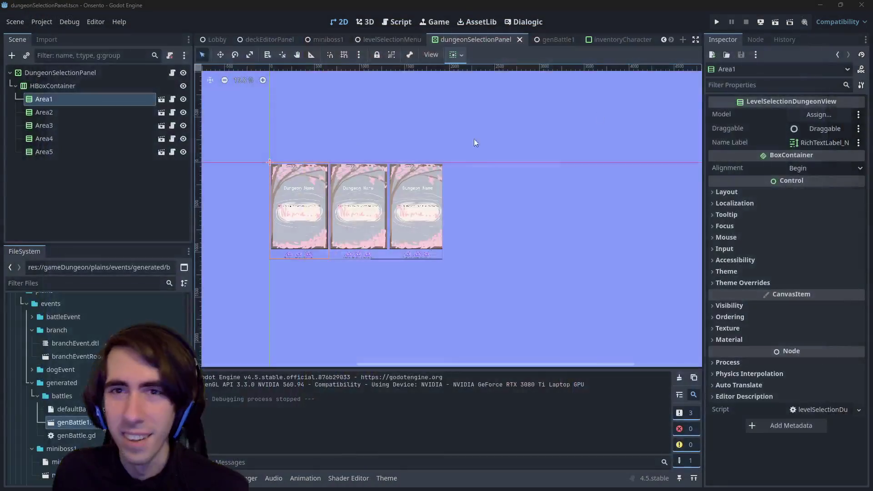
Step: Switch to the deckEditorPanel scene and open its DeckEditorPanel root node's script
scroll(351, 34, "up", 2)
left_click(351, 40)
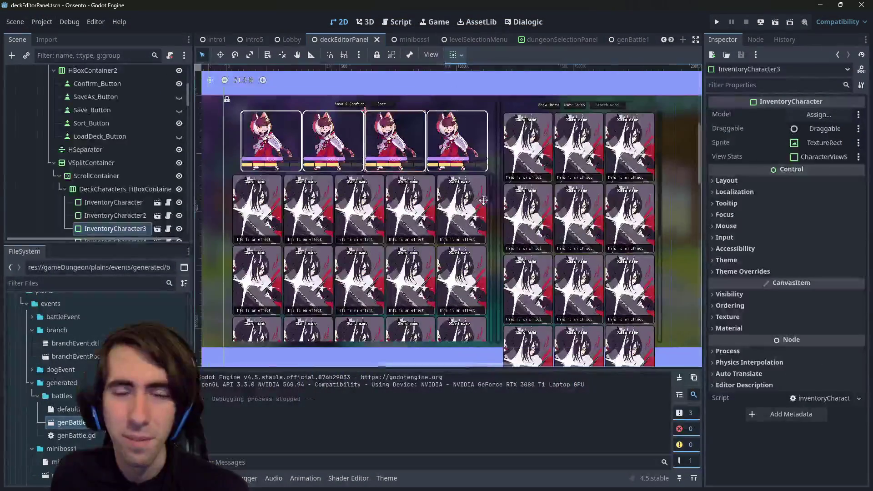
left_click(397, 22)
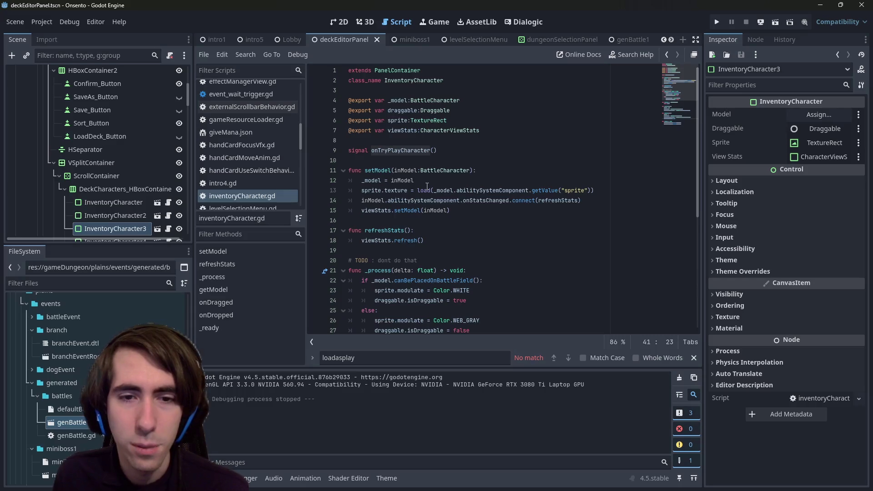
scroll(427, 187, "down", 7)
scroll(449, 137, "up", 7)
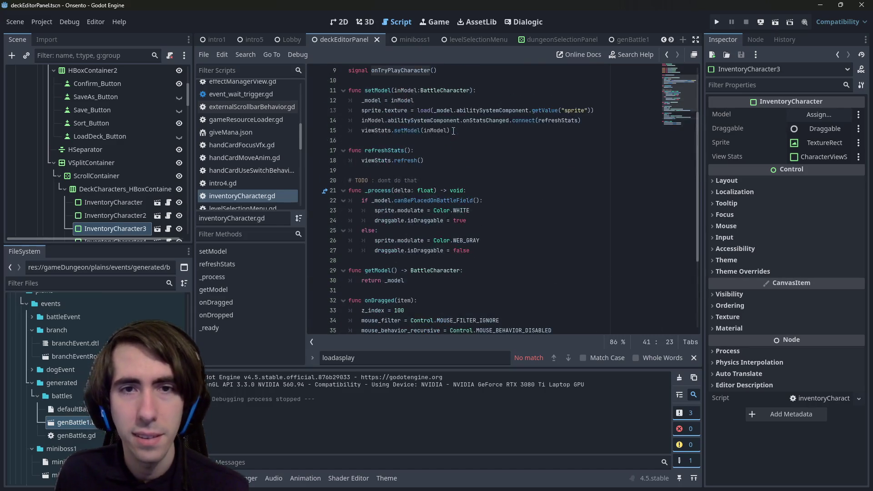
scroll(134, 101, "up", 3)
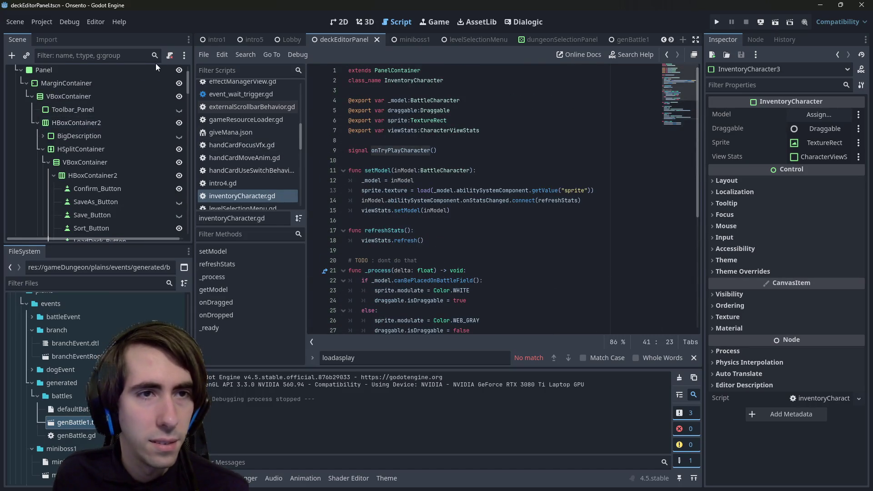
scroll(159, 68, "up", 3)
left_click(178, 73)
Step: Search the script for 'character' and put the caret at the end of line 121 in reloadDeckCharacterPanel
left_click(528, 161)
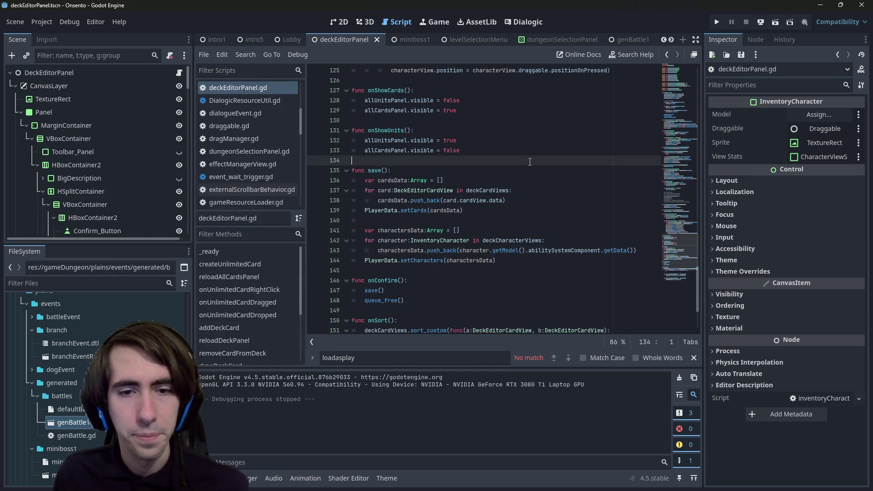
key("ctrl+f")
type("character")
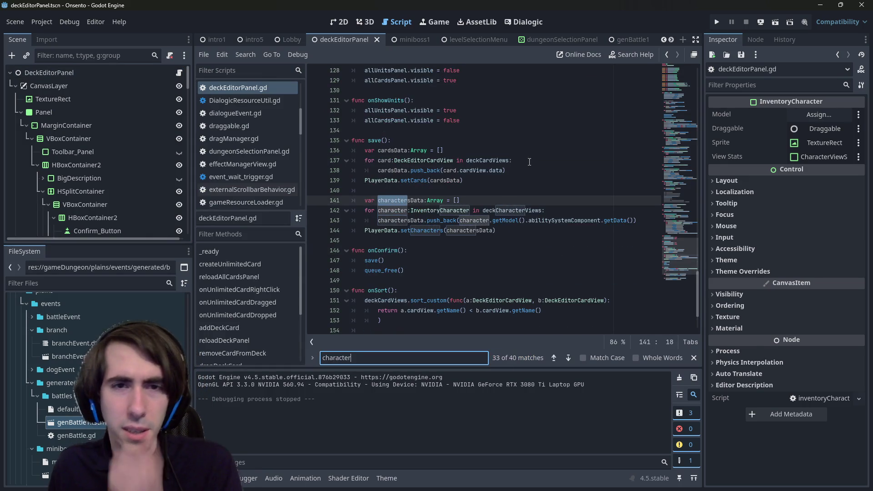
scroll(554, 194, "up", 7)
scroll(554, 194, "down", 1)
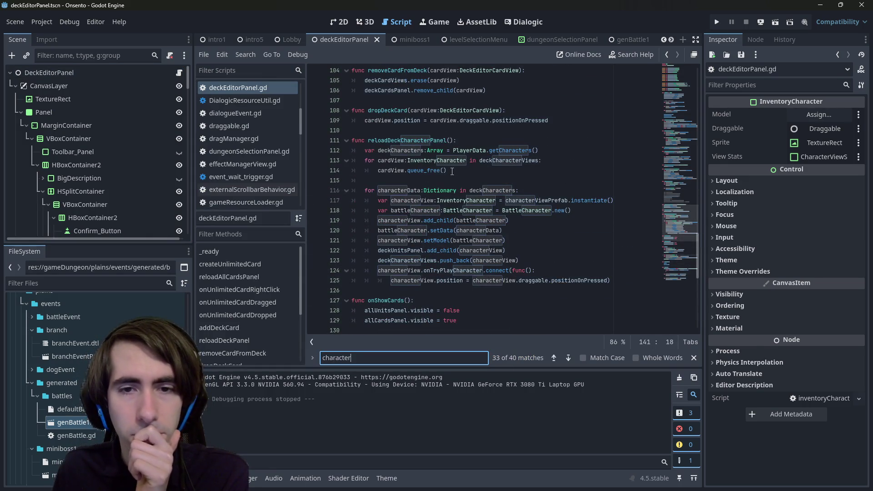
left_click(525, 242)
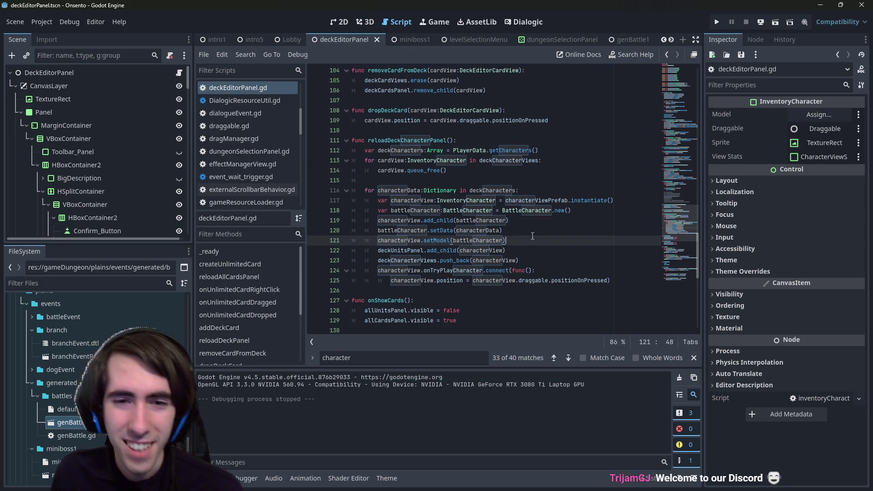
double_click(399, 240)
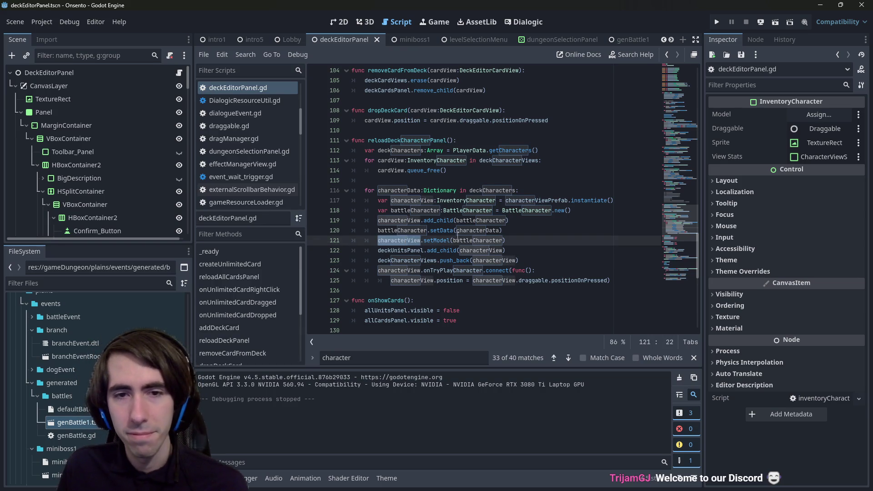
left_click(523, 235)
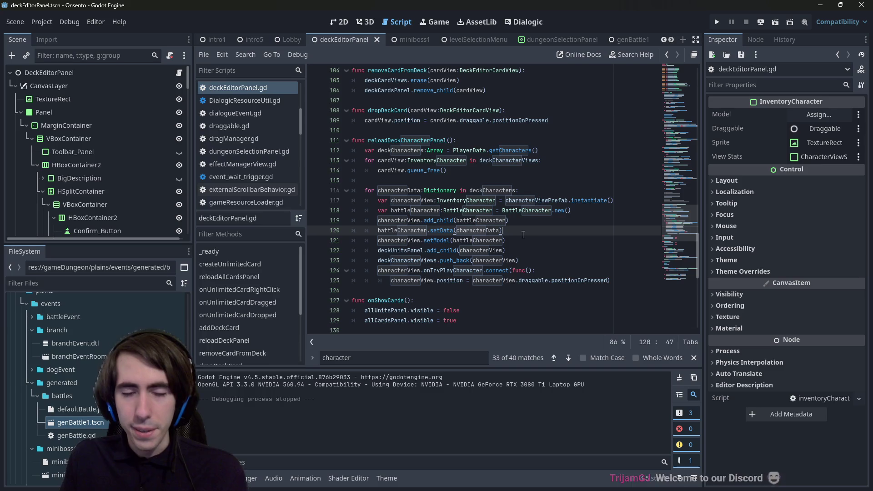
key("Down")
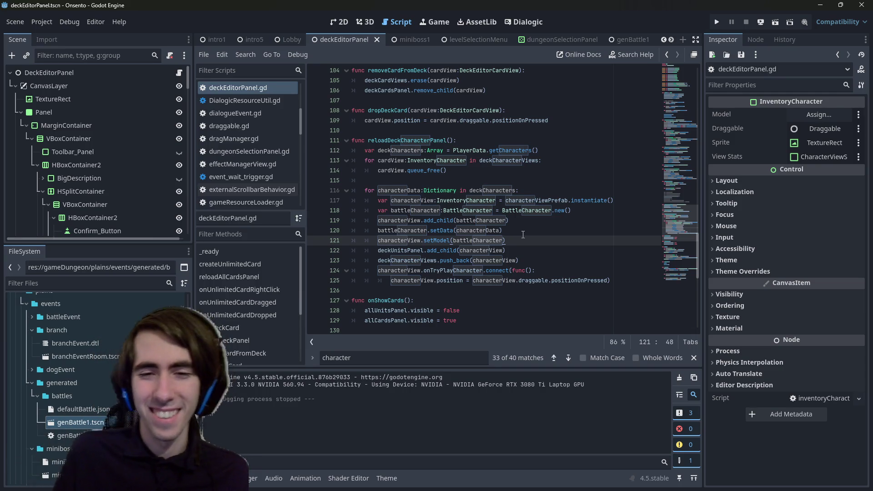
Step: Add a new line 122 reading 'characterView.draggable.' below line 121
key("Return")
type("characterView.dr")
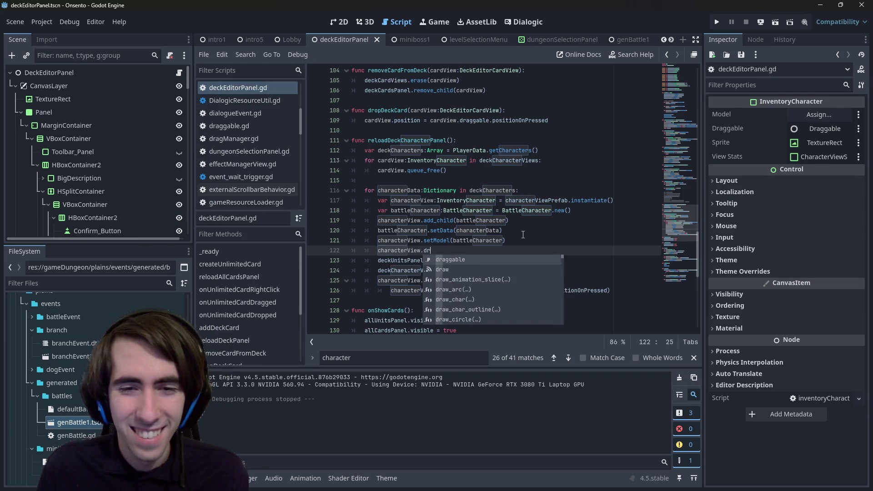
key("Return")
key("BackSpace")
key("BackSpace")
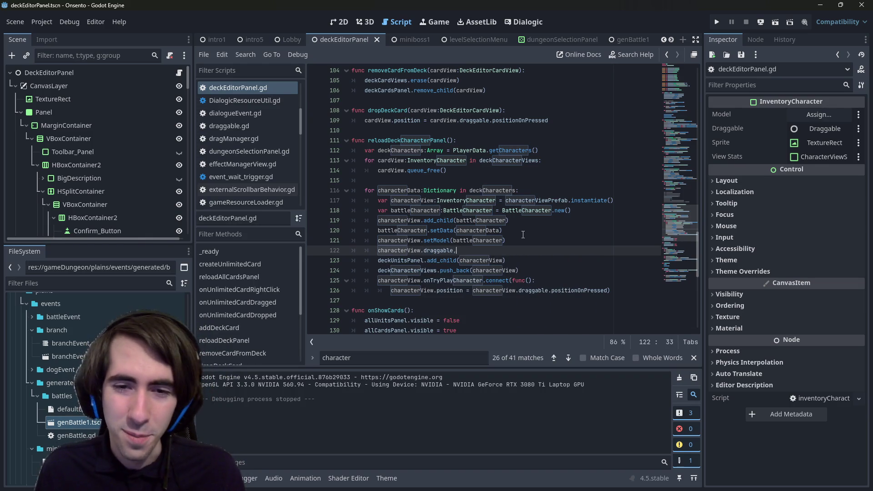
type(".")
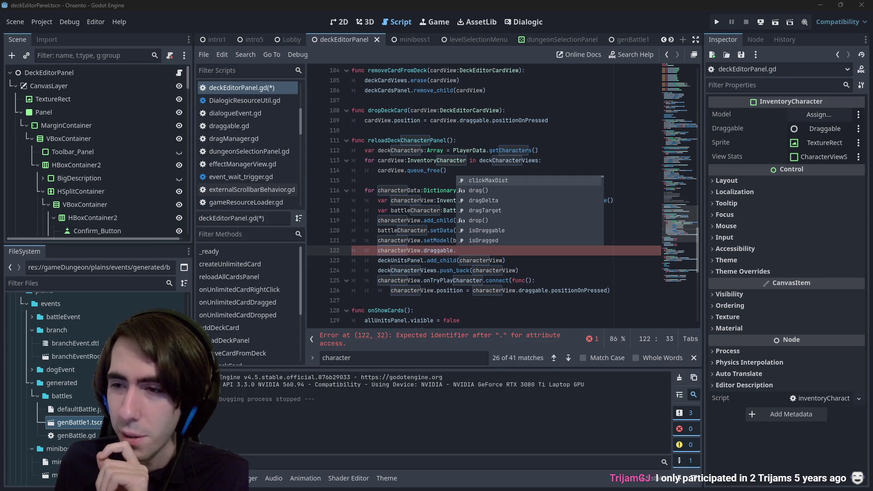
Step: Browse draggable's member suggestions for 'right', then jump to the draggable.gd definition
left_click(514, 248)
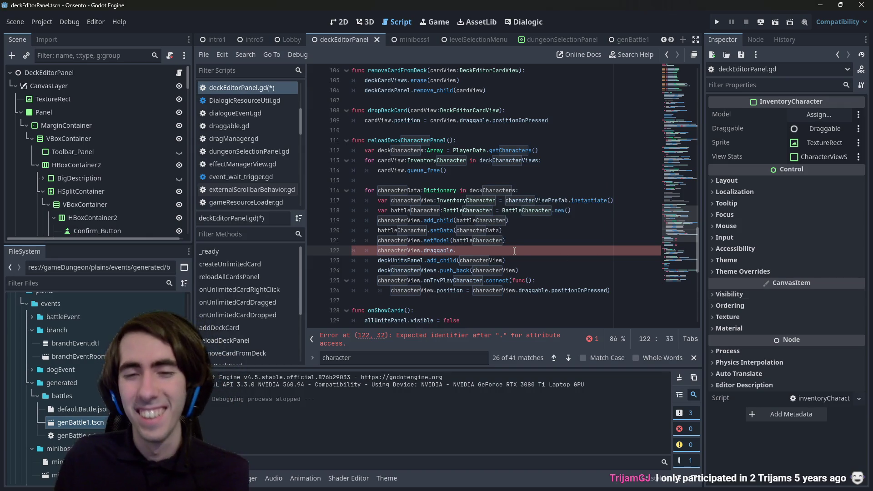
key("ctrl+space")
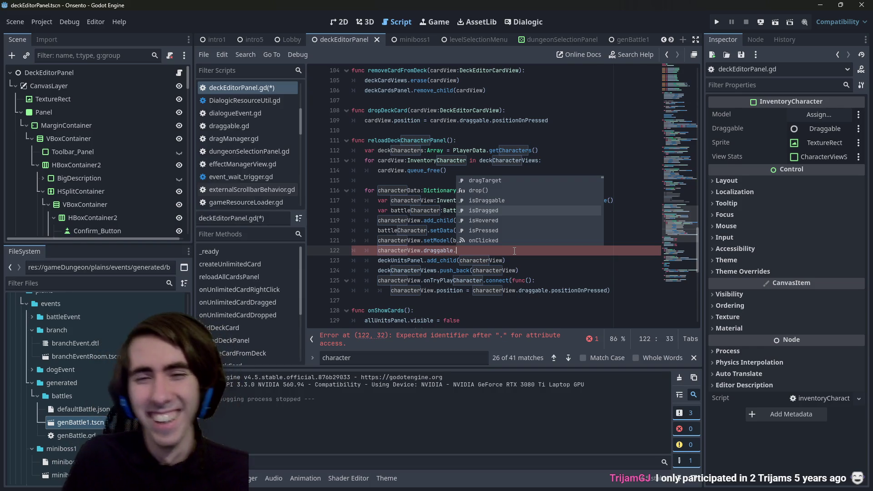
type("rightcl")
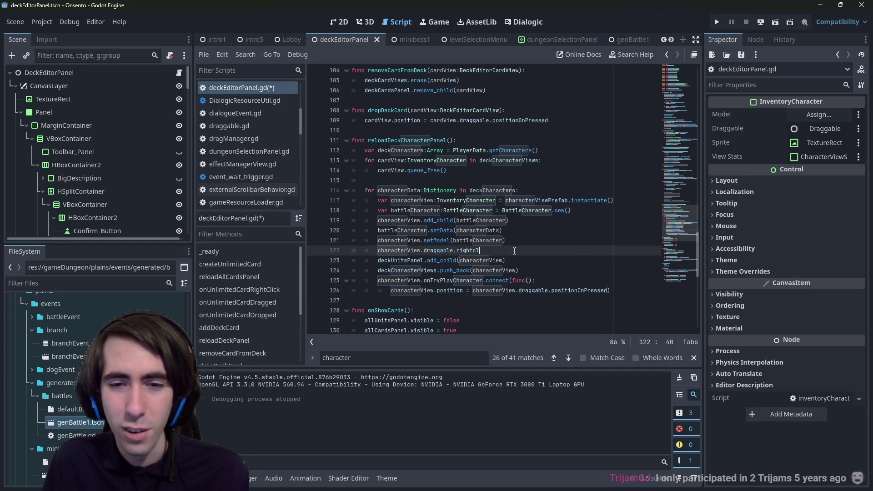
key("ctrl+BackSpace")
type("righ")
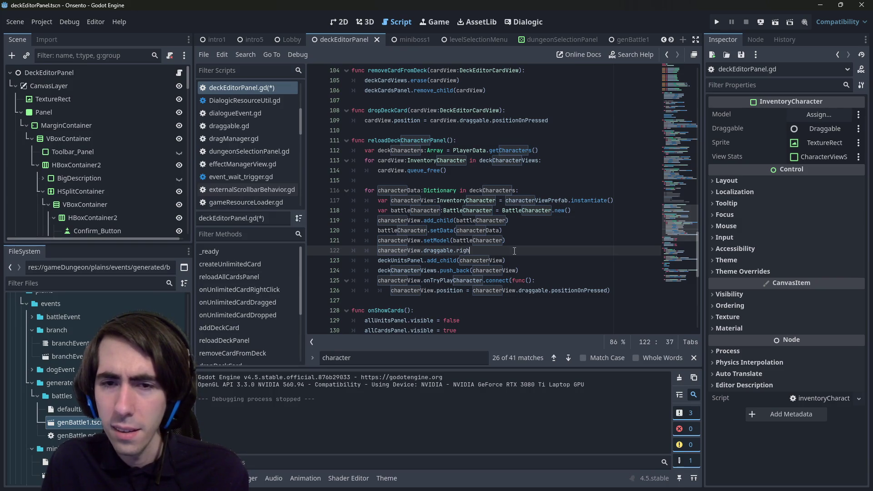
key("BackSpace")
key("BackSpace")
key("BackSpace")
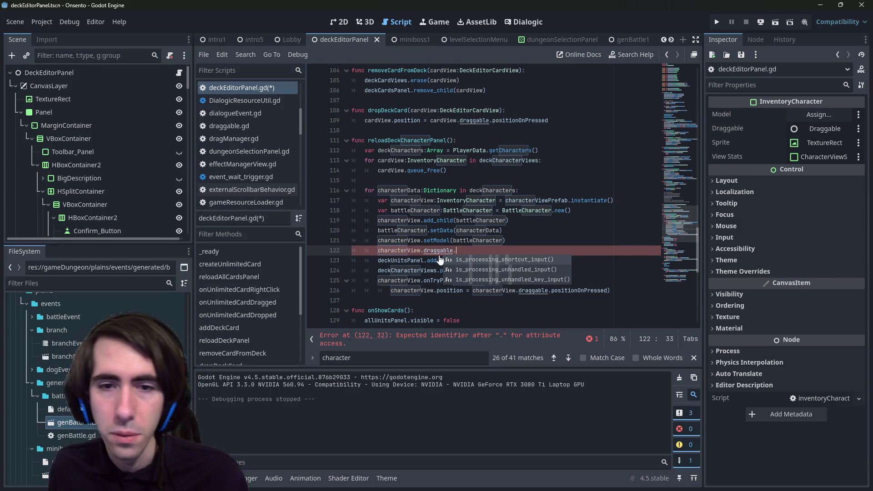
left_click(440, 258, "ctrl")
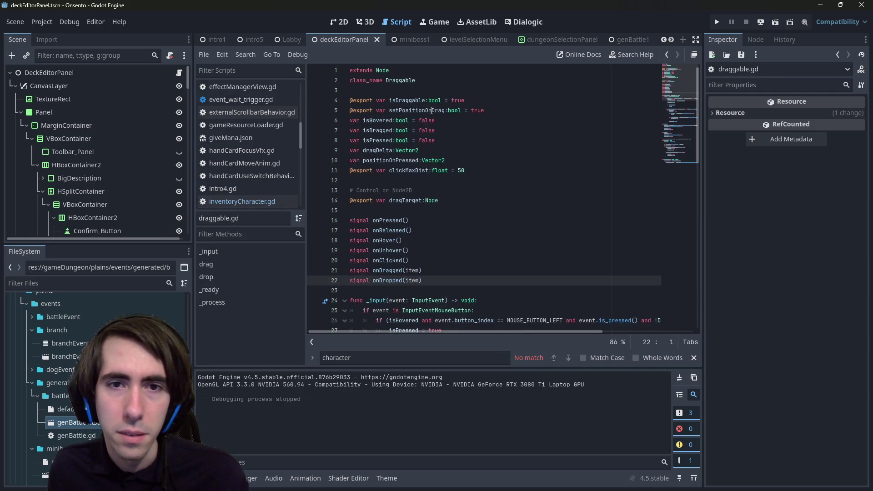
Step: Inspect draggable.gd, searching it for 'right' to look for right-click handling
double_click(404, 161)
scroll(409, 205, "down", 6)
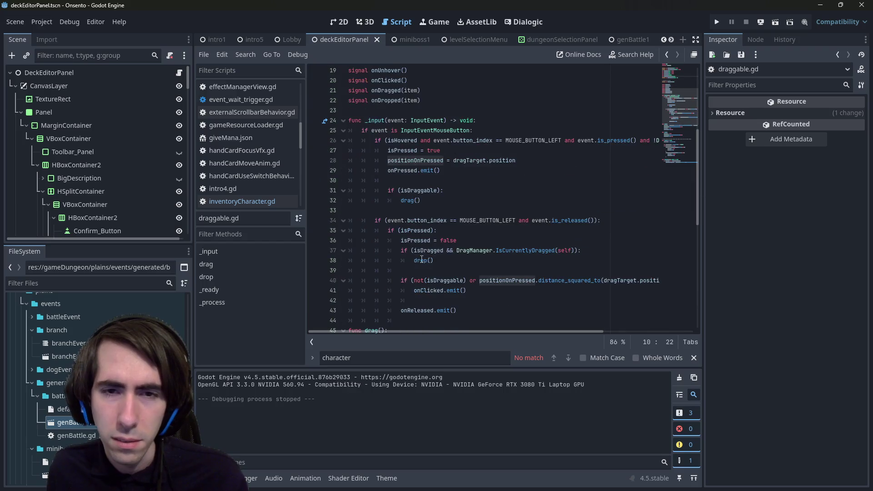
scroll(422, 260, "down", 1)
left_click(563, 200)
key("ctrl+f")
type("right")
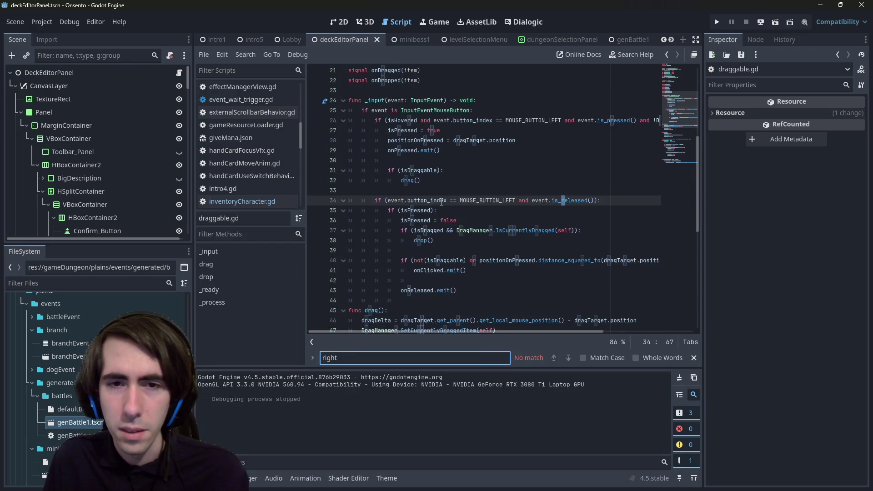
key("Escape")
scroll(383, 179, "up", 4)
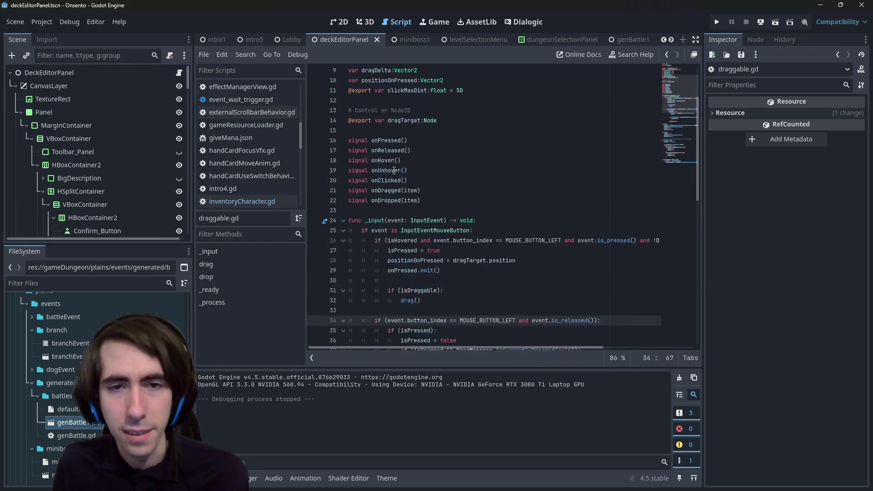
scroll(393, 173, "down", 1)
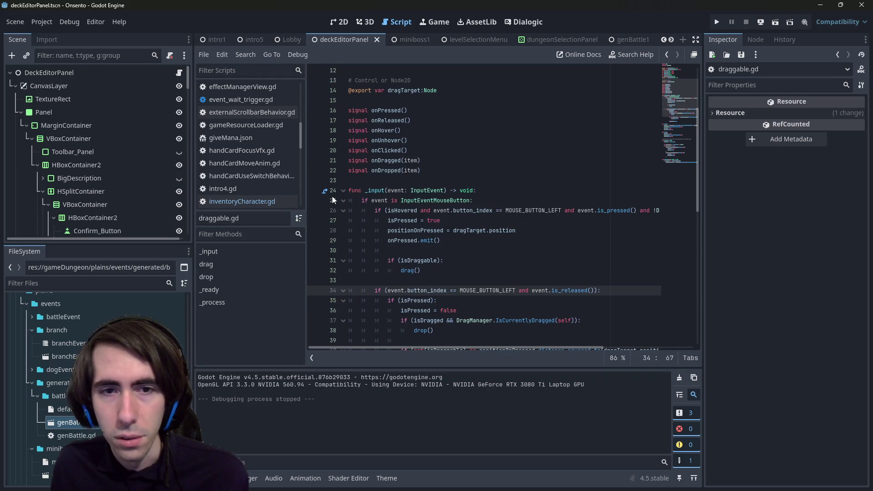
Step: Select the left-mouse-press block on lines 25–27 of _input and copy it
left_click_drag(349, 200, 348, 220)
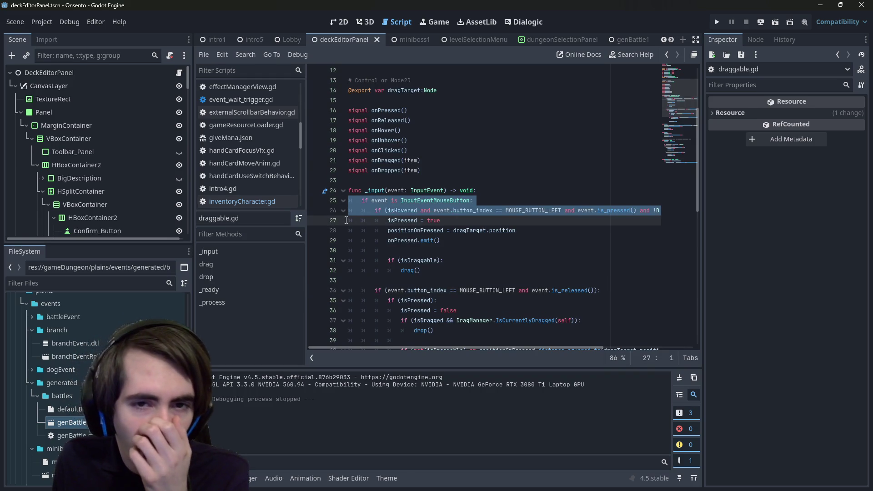
left_click(444, 172)
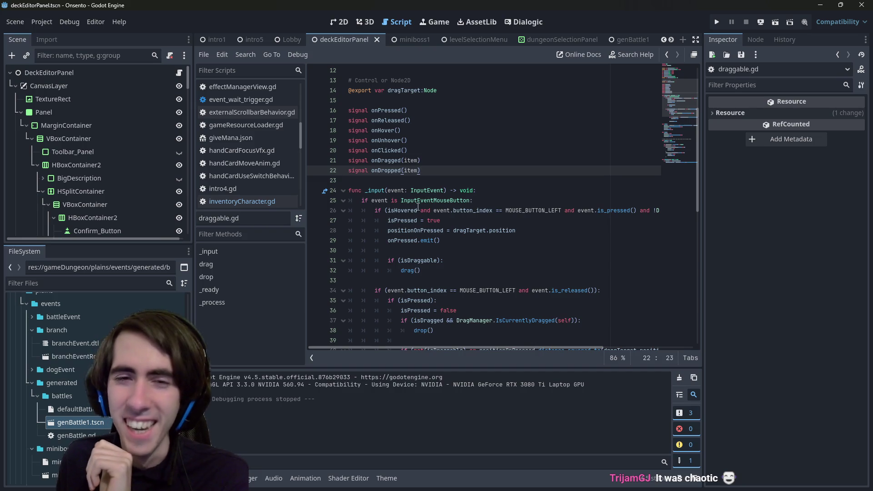
left_click(399, 211)
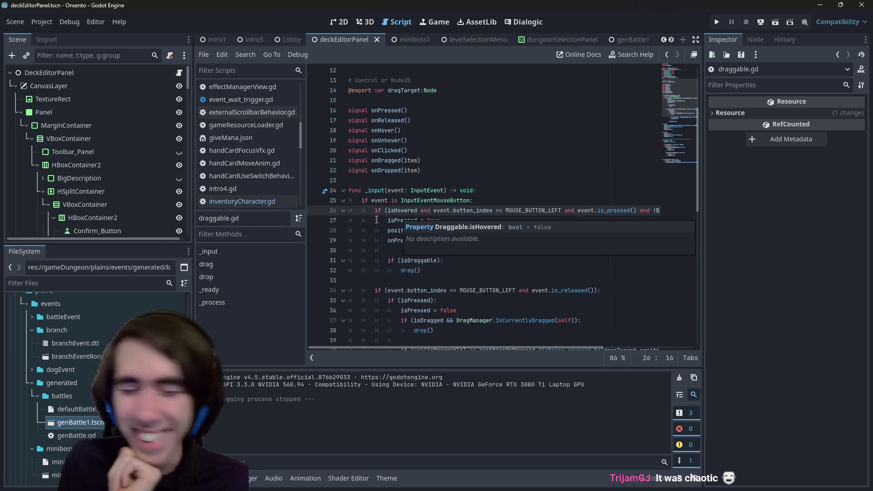
left_click_drag(348, 200, 350, 232)
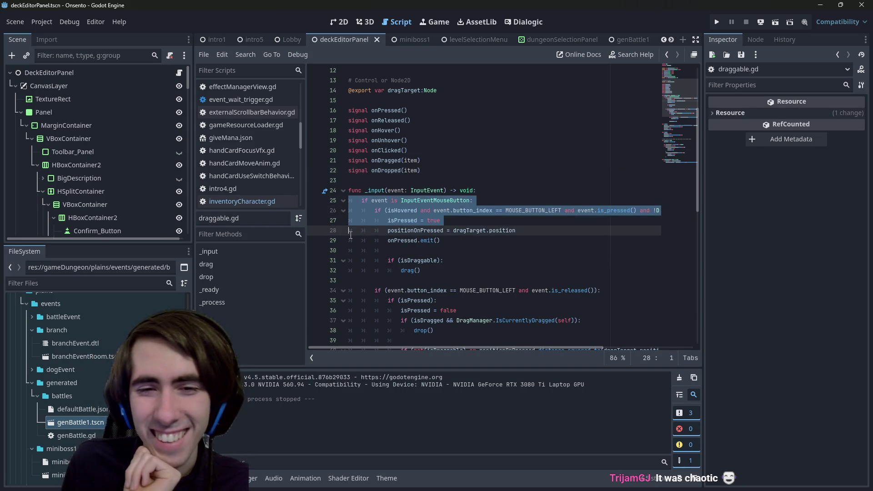
left_click(411, 221)
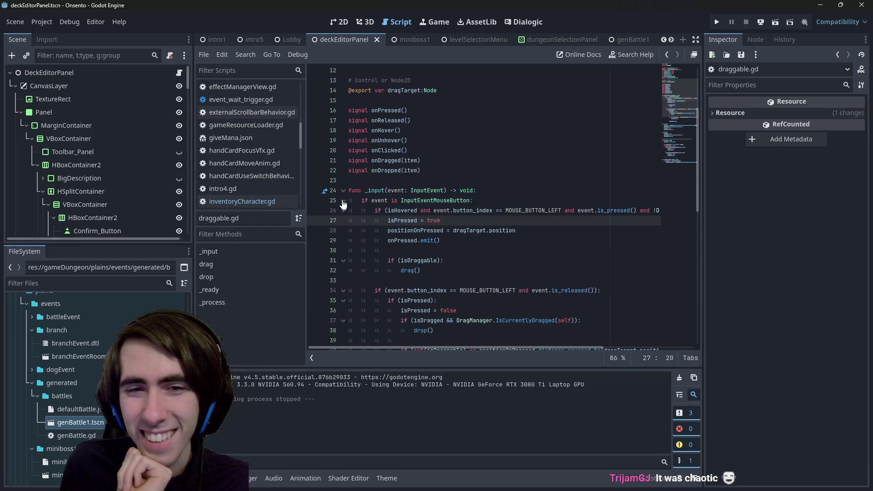
mouse_move(348, 200)
left_mouse_down()
mouse_move(361, 220)
mouse_move(347, 225)
left_mouse_up()
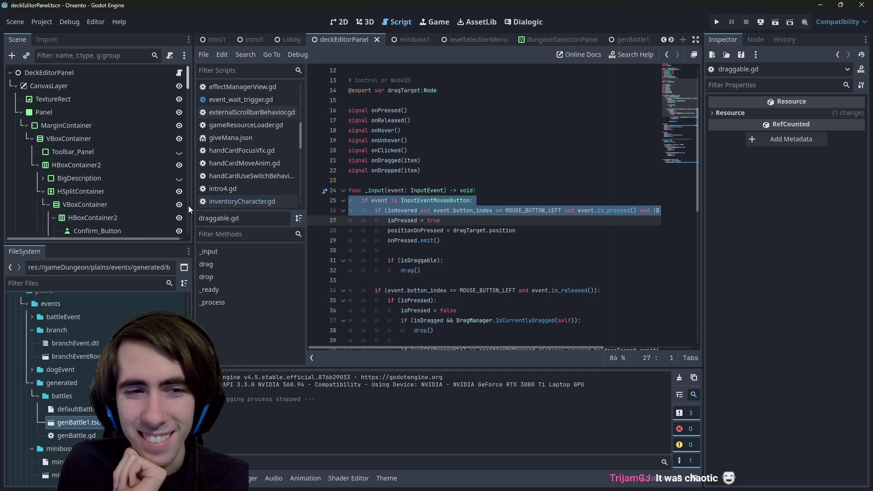
left_click_drag(192, 206, 150, 207)
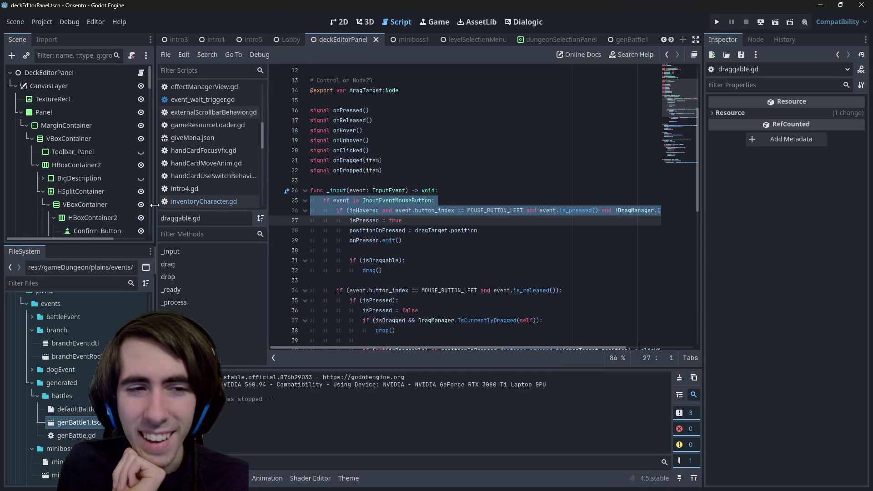
left_click(378, 223)
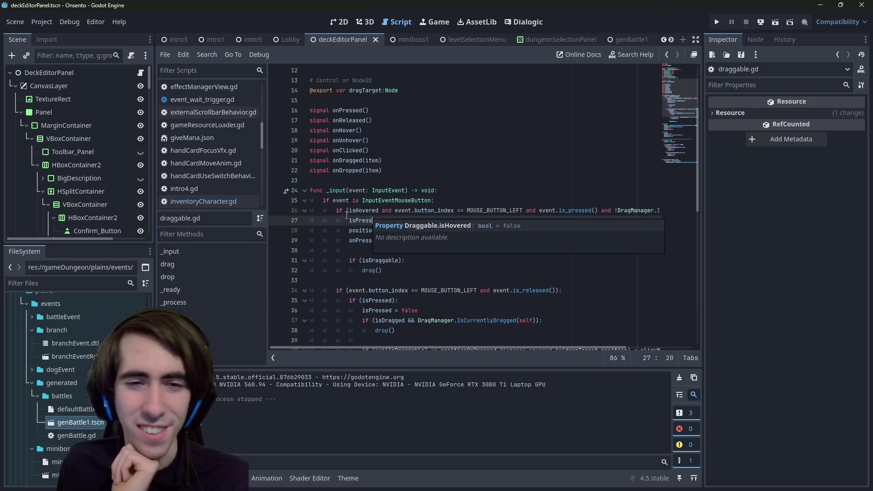
mouse_move(311, 200)
left_mouse_down()
mouse_move(319, 221)
mouse_move(311, 205)
mouse_move(305, 222)
left_mouse_up()
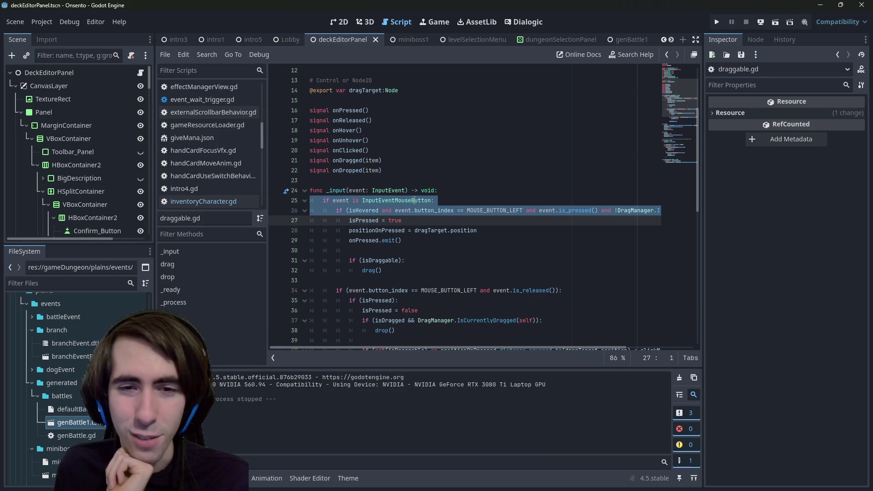
right_click(414, 201)
left_click(447, 267)
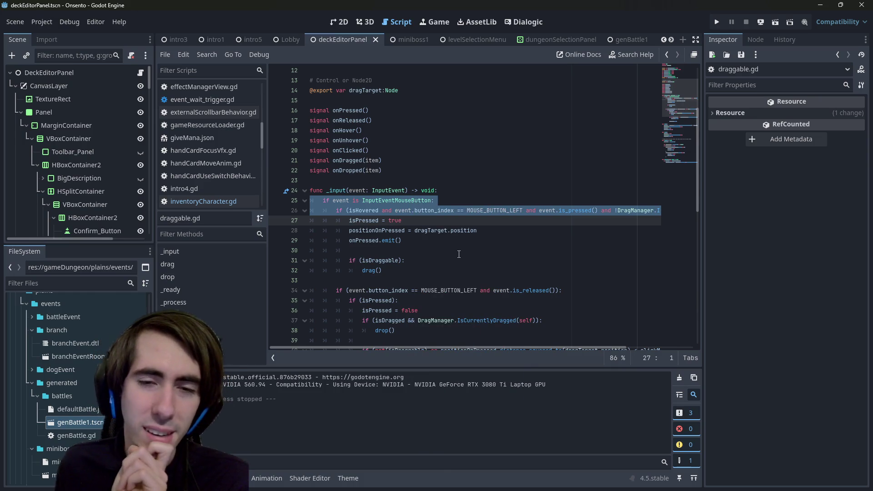
Step: Reselect lines 25–27, undo and redo edits, then bring up Quick Open with Shift+Alt+O
left_click(522, 211)
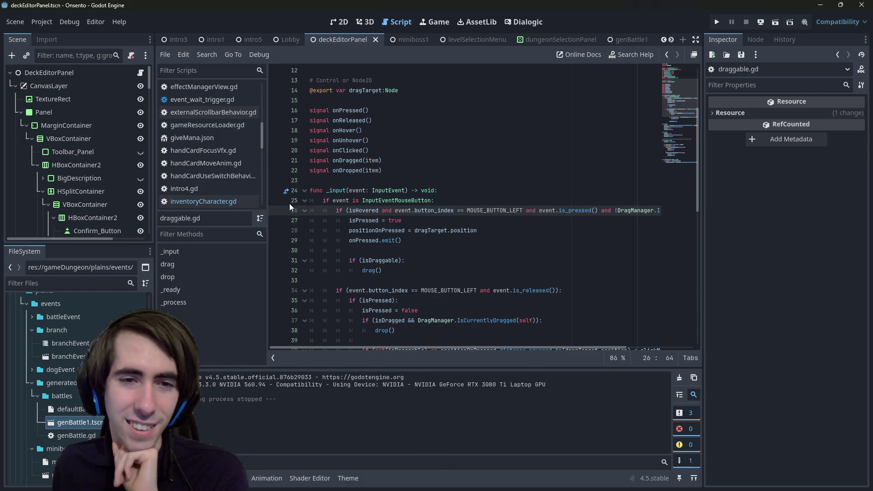
left_click_drag(308, 200, 307, 230)
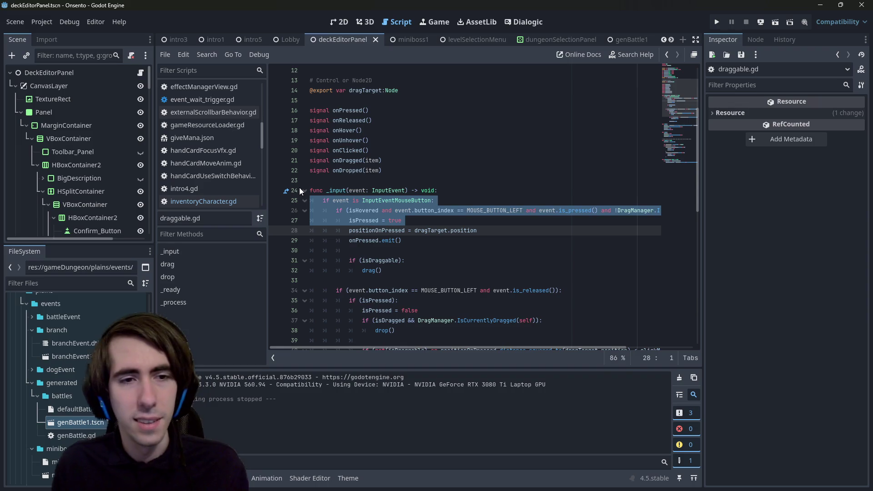
key("ctrl+z")
key("ctrl+z")
key("ctrl+z")
key("ctrl+z")
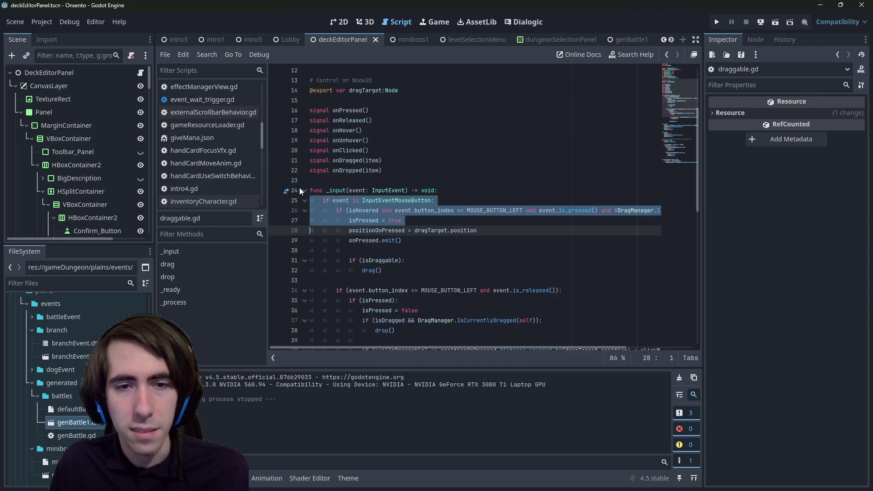
key("ctrl+y")
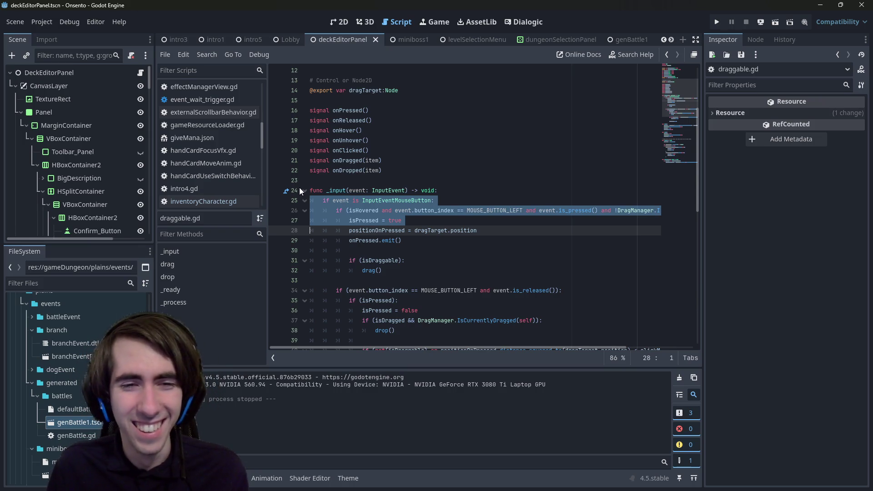
key("ctrl+z")
key("ctrl+y")
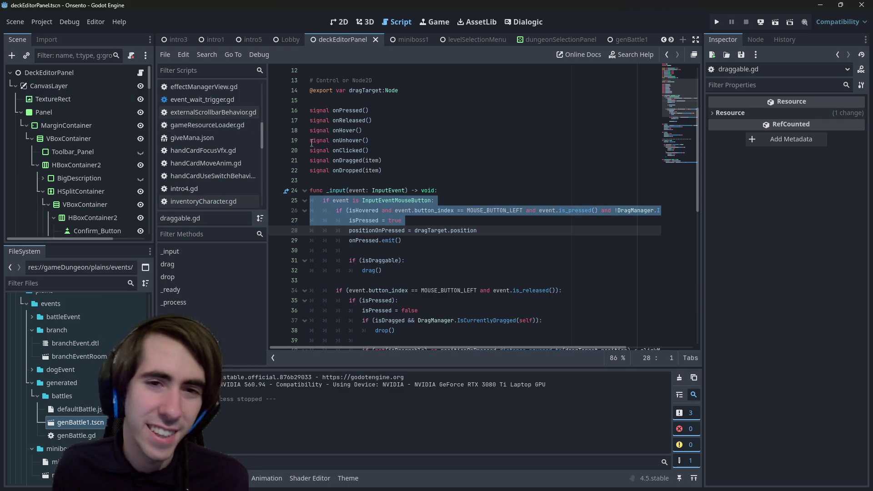
scroll(389, 210, "down", 2)
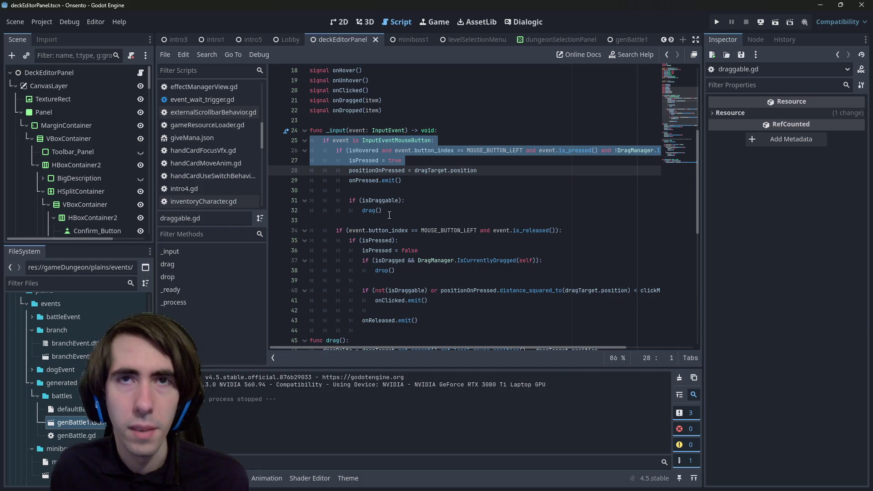
key("shift+alt+o")
Step: Find and open inventoryCharacter.gd through Quick Open by searching 'inventrychar'
type("ivne")
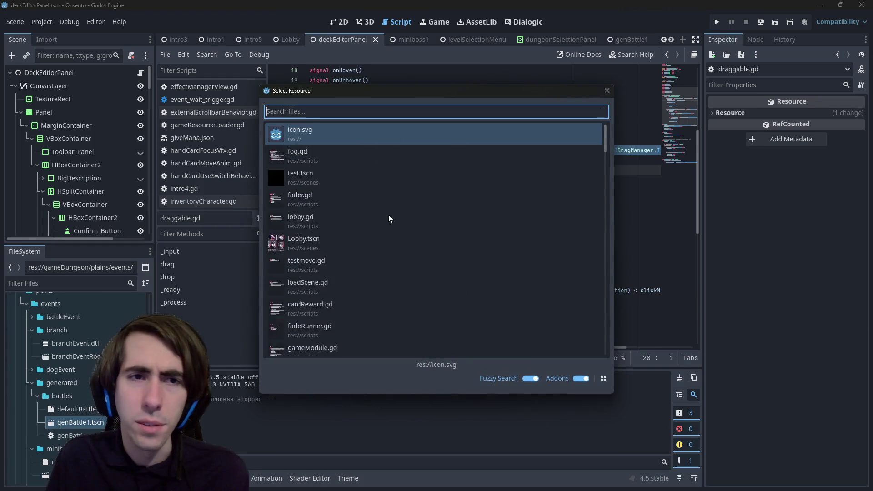
key("BackSpace")
key("BackSpace")
key("BackSpace")
type("inventrychar")
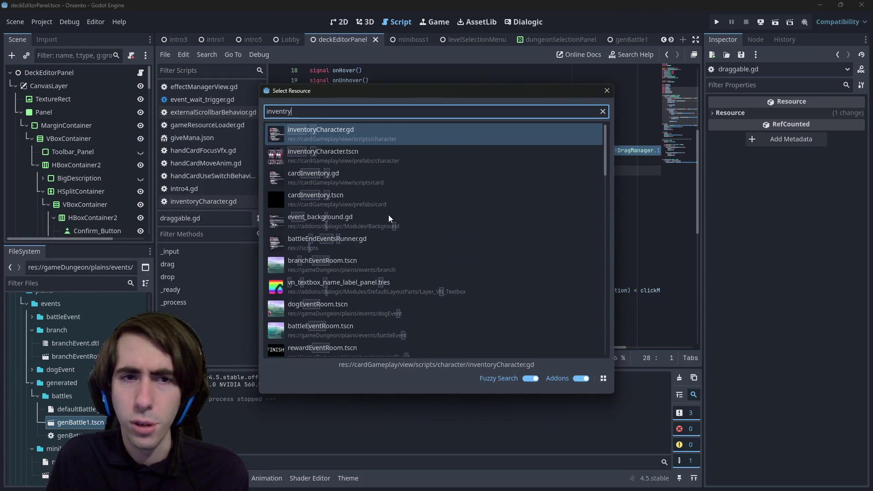
key("Return")
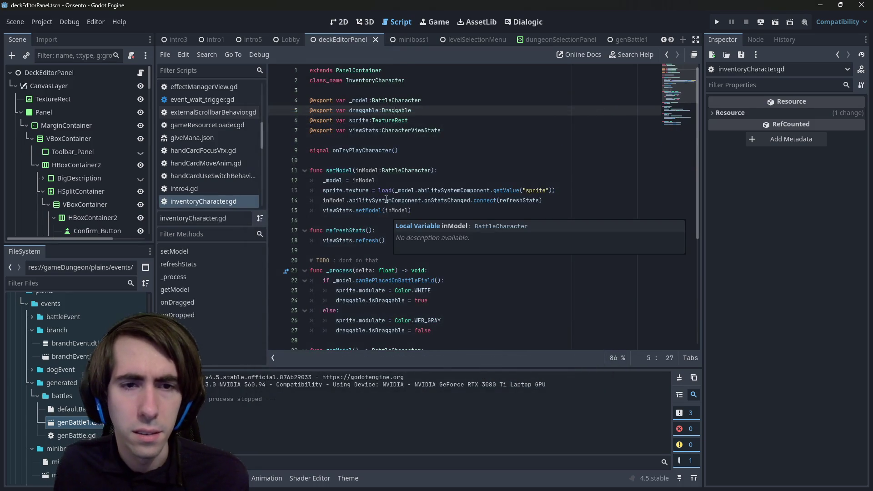
scroll(385, 211, "down", 3)
left_click(386, 211, "ctrl")
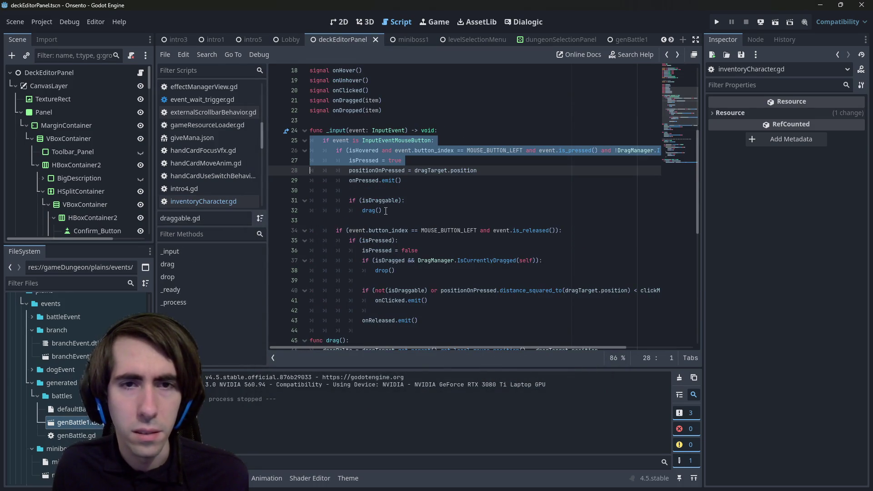
left_click_drag(451, 157, 273, 135)
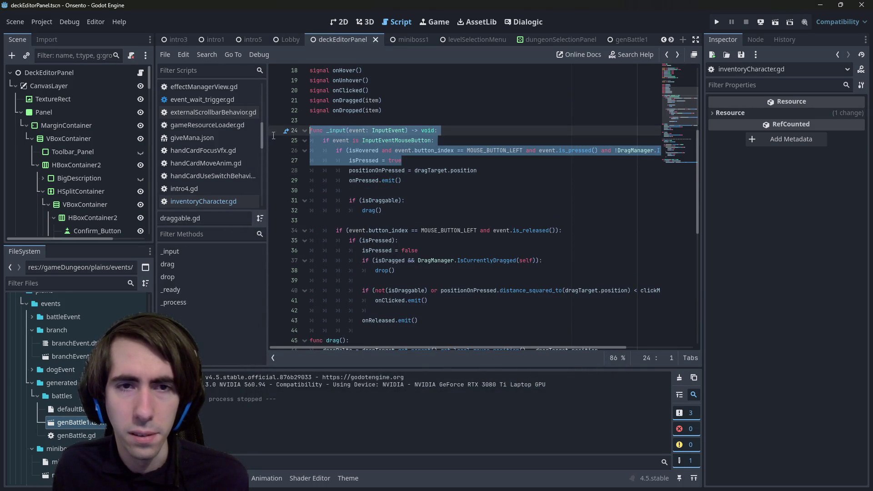
key("alt+Left")
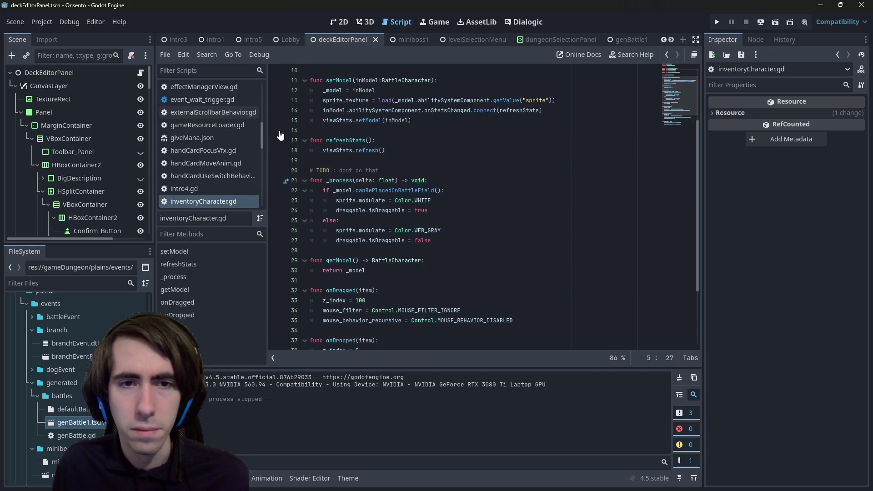
Step: Paste the copied _input mouse-press code on new blank lines below the signal declaration
scroll(280, 135, "up", 3)
left_click(396, 160)
key("Return")
key("Return")
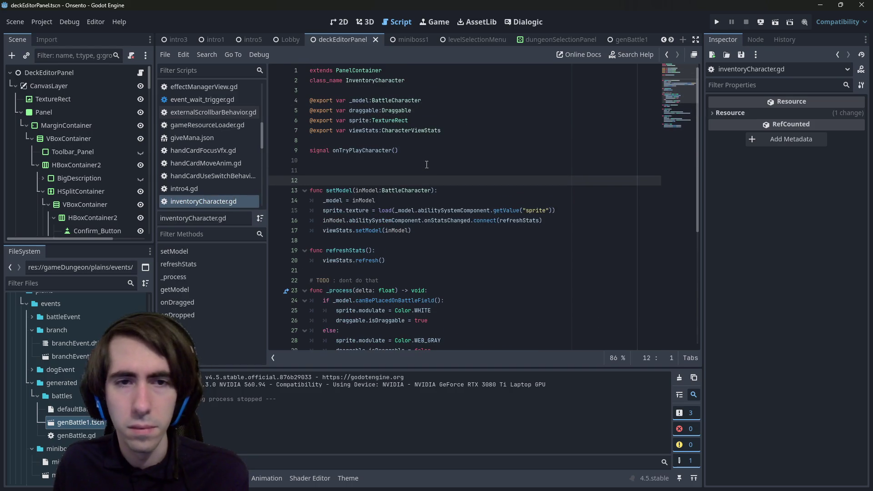
key("Up")
key("ctrl+v")
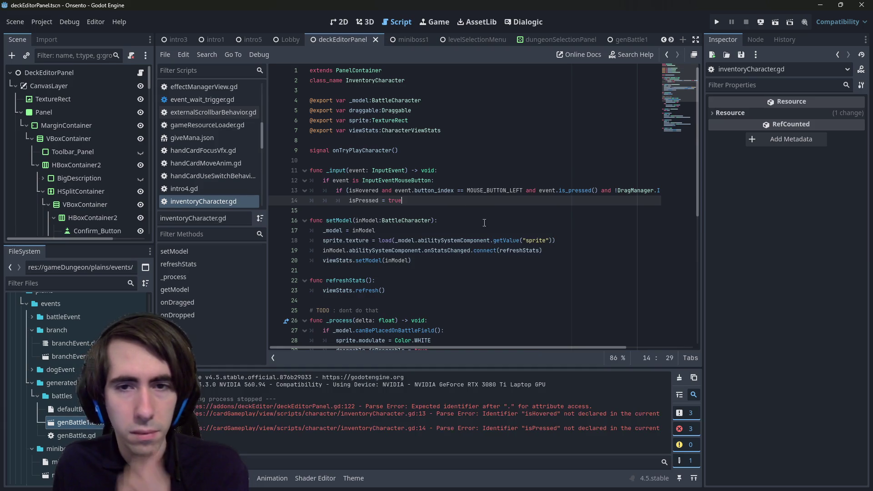
Step: Start fixing the undeclared isHovered error by referring to it through draggable
left_click(378, 190)
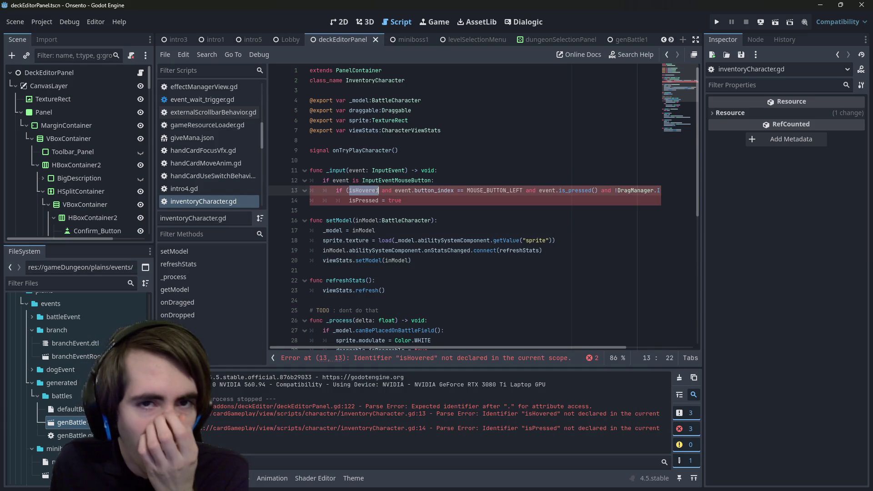
double_click(369, 110)
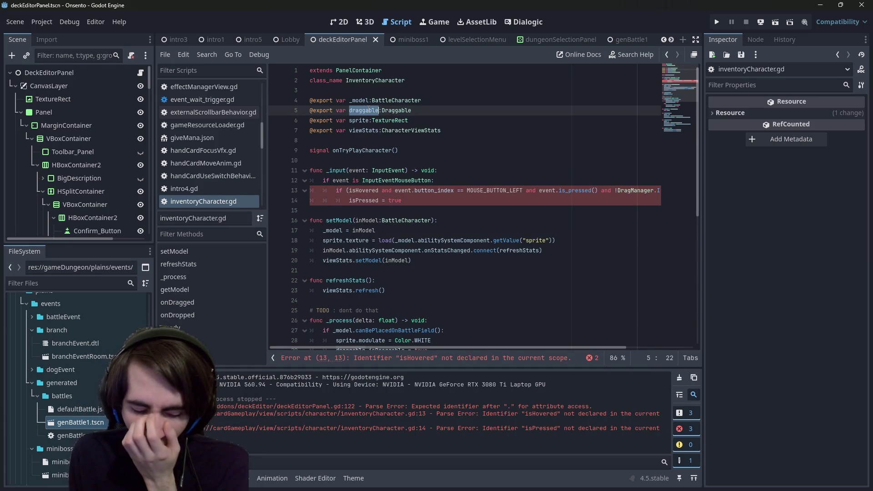
left_click(362, 191)
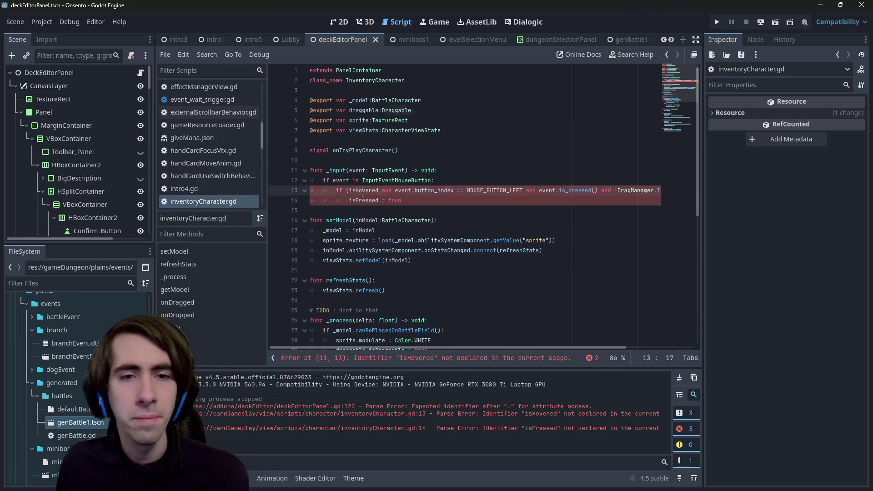
key("ctrl+Left")
Step: Prefix isHovered with 'draggable.' and replace the isPressed assignment with onRightClick.emit()
type("draggable.")
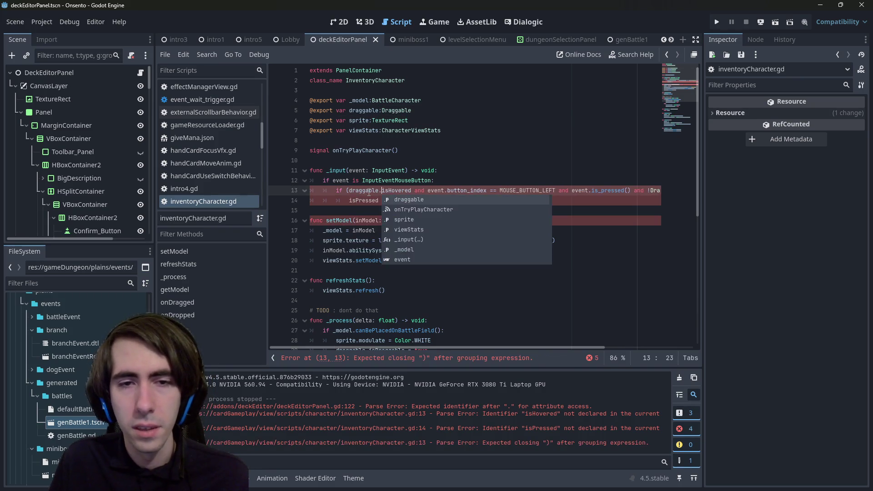
key("Escape")
key("Down")
key("End")
key("Down")
key("Up")
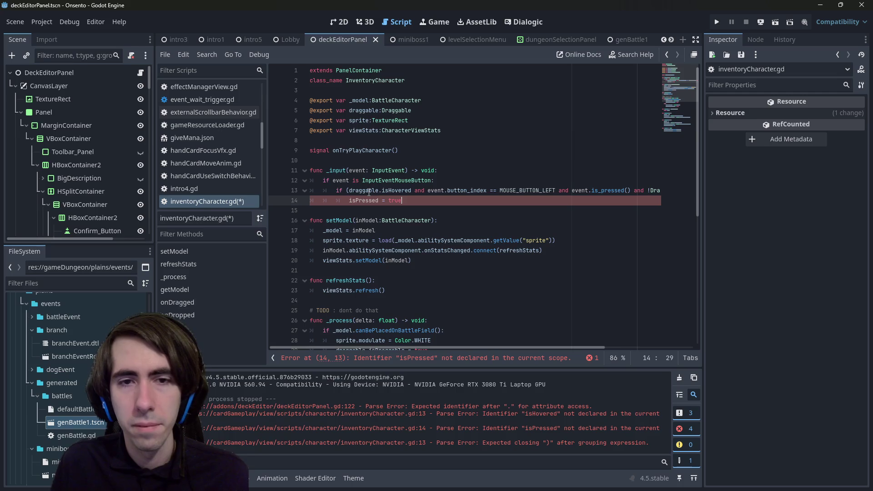
key("shift+Home")
key("BackSpace")
type("onRig")
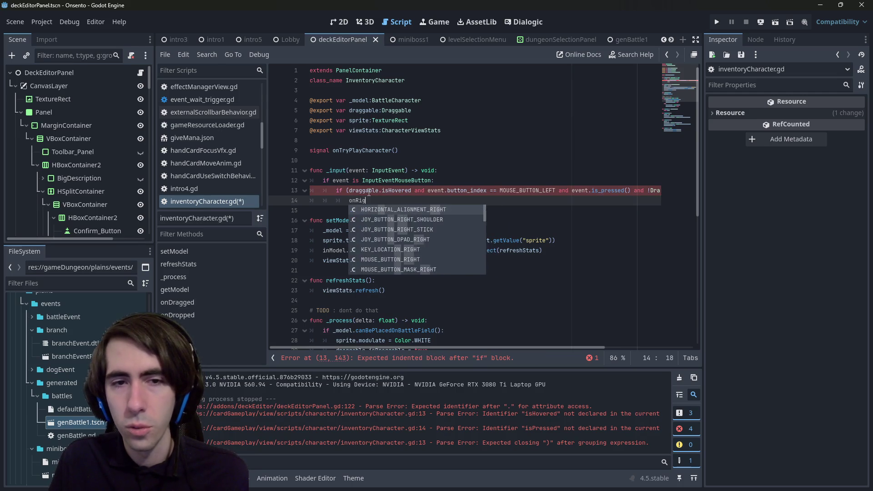
type("htClick.")
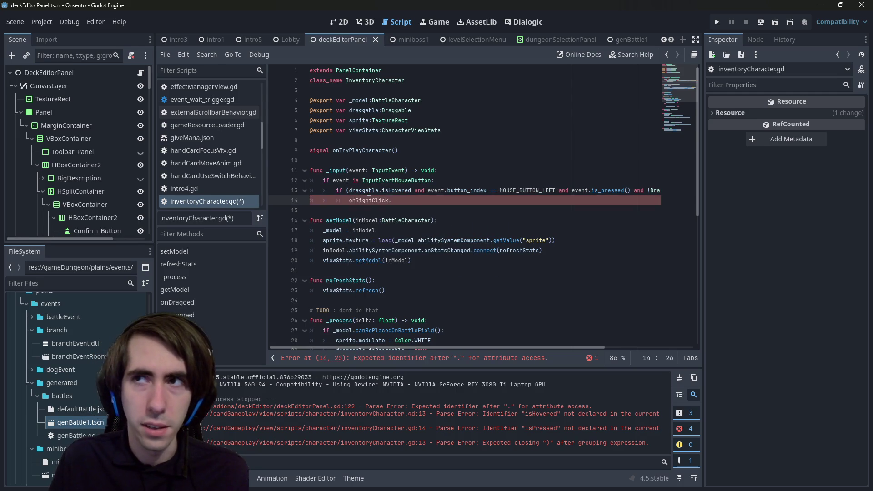
type("emit()")
key("Left")
key("Left")
key("Left")
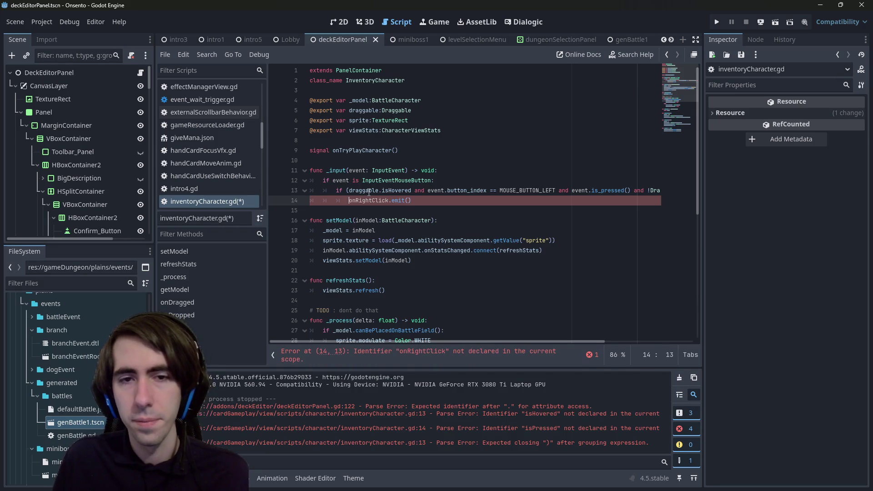
Step: Declare 'signal onRightClick()' under the existing signals and save inventoryCharacter.gd
key("Up")
key("Up")
key("Up")
key("Return")
key("Up")
type("sg")
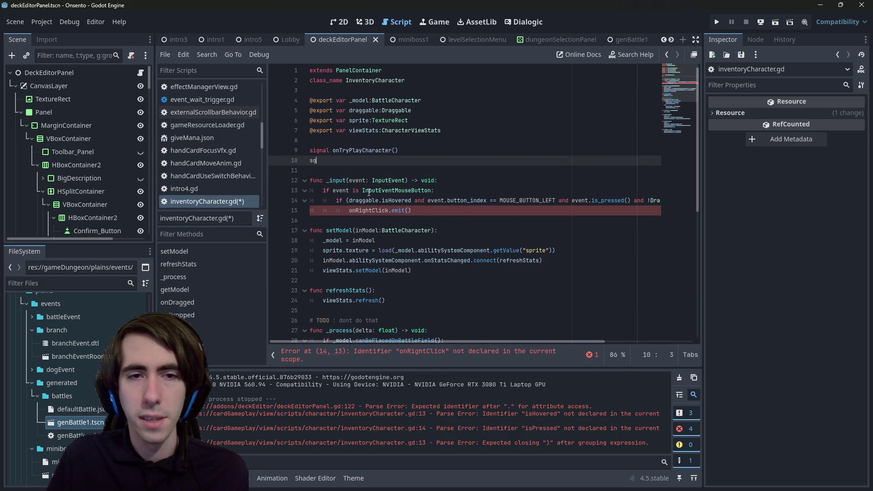
key("BackSpace")
type("ignal onRightClick()")
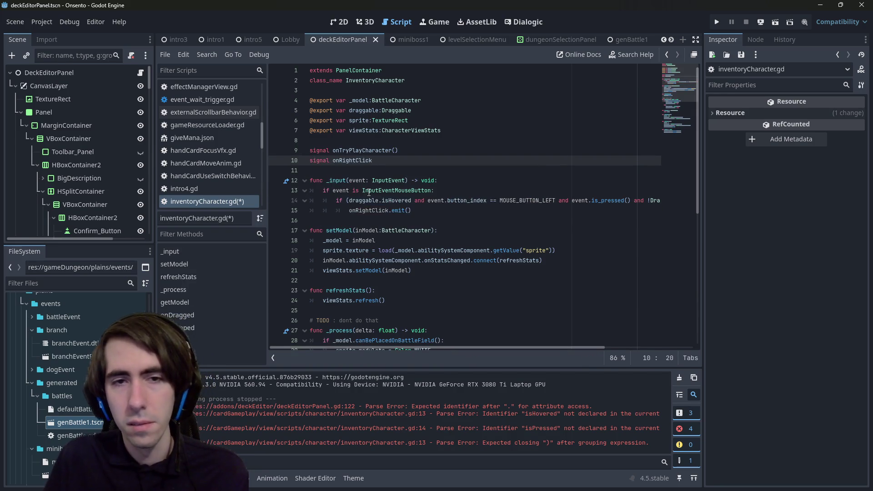
key("ctrl+s")
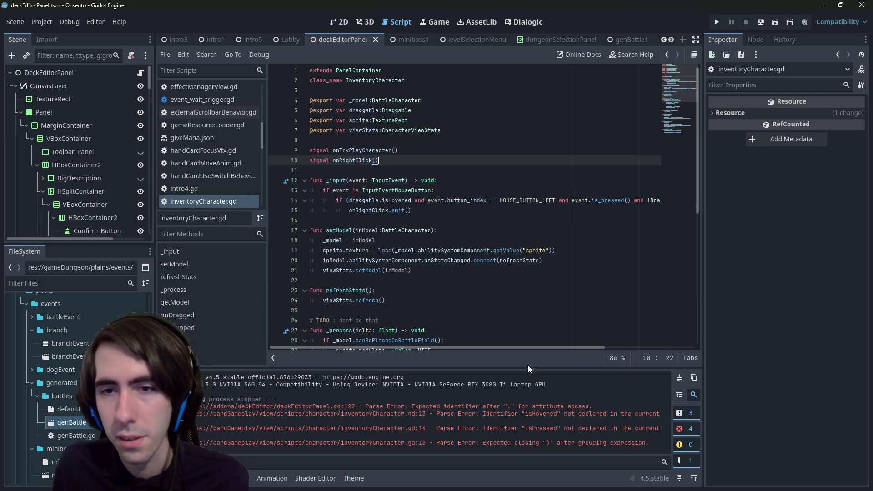
Step: Change MOUSE_BUTTON_LEFT to MOUSE_BUTTON_RIGHT on line 14, then switch to the Game Jams Compendium document
left_click(542, 201)
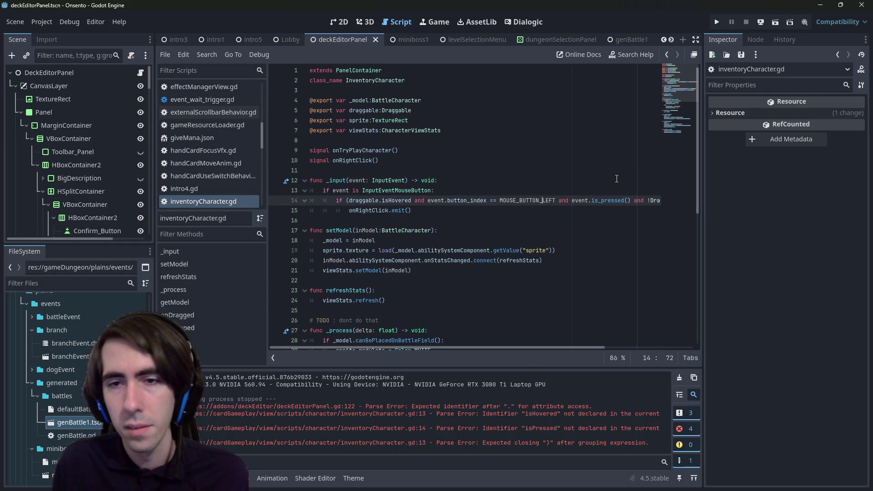
key("Delete")
key("Delete")
key("Delete")
type("RIGHT")
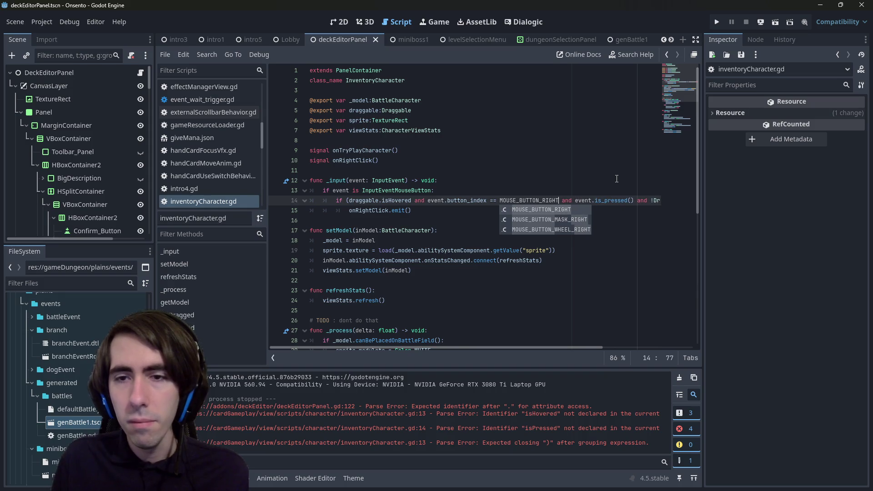
mouse_move(564, 349)
left_mouse_down()
mouse_move(705, 337)
mouse_move(299, 285)
left_mouse_up()
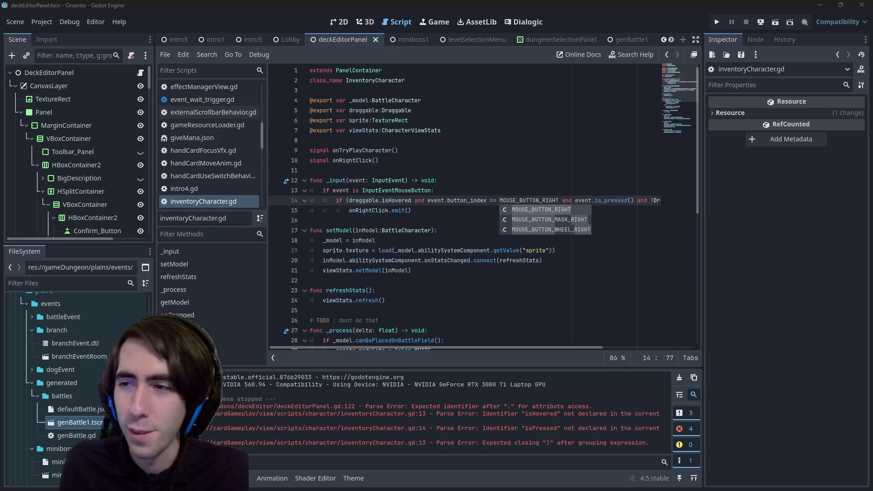
key("alt+Tab")
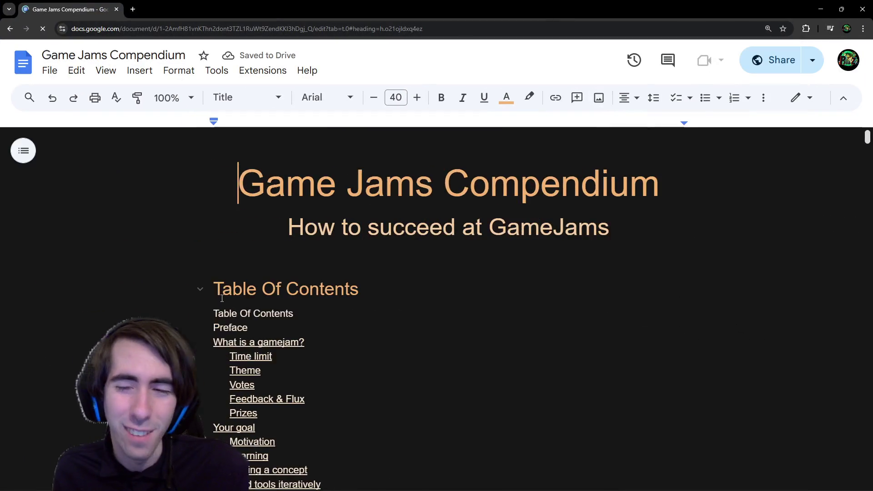
Step: Hide the Docs menus for a compact view and jump to the 'Deciding the concept' section
scroll(304, 260, "down", 3)
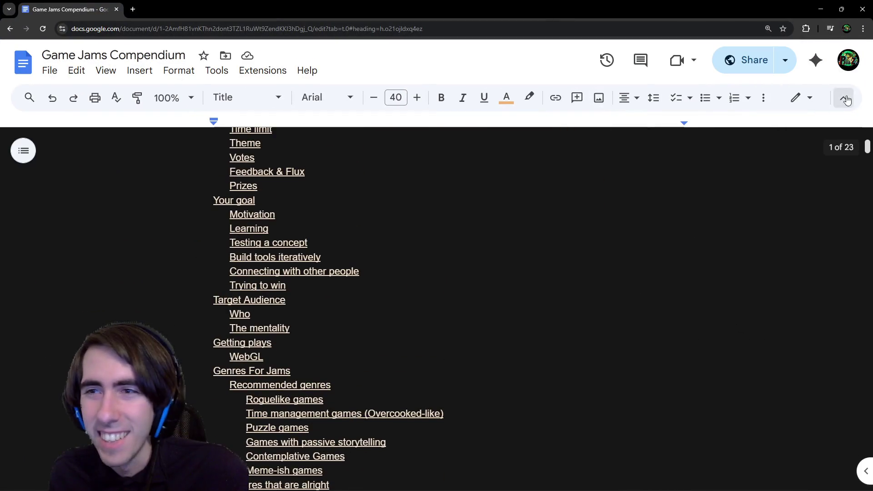
key("ctrl+shift+f")
scroll(317, 233, "up", 1)
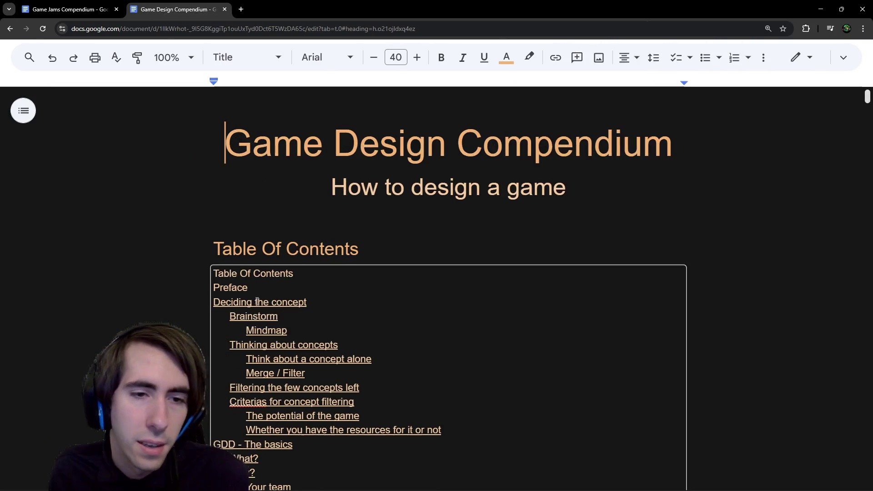
left_click(257, 301)
left_click(302, 326)
Step: Zoom in with Ctrl+Plus to read the brainstorming mindmap, then switch to the YouTube channel page
scroll(350, 264, "down", 5)
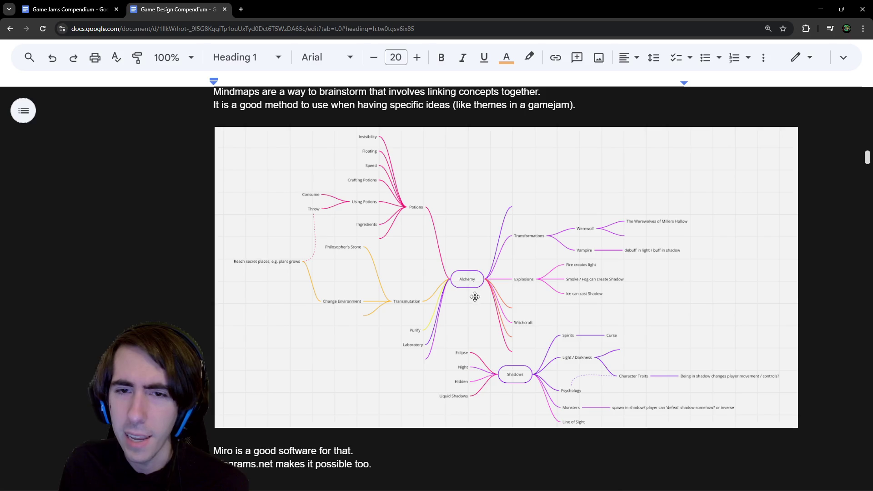
scroll(487, 298, "down", 1)
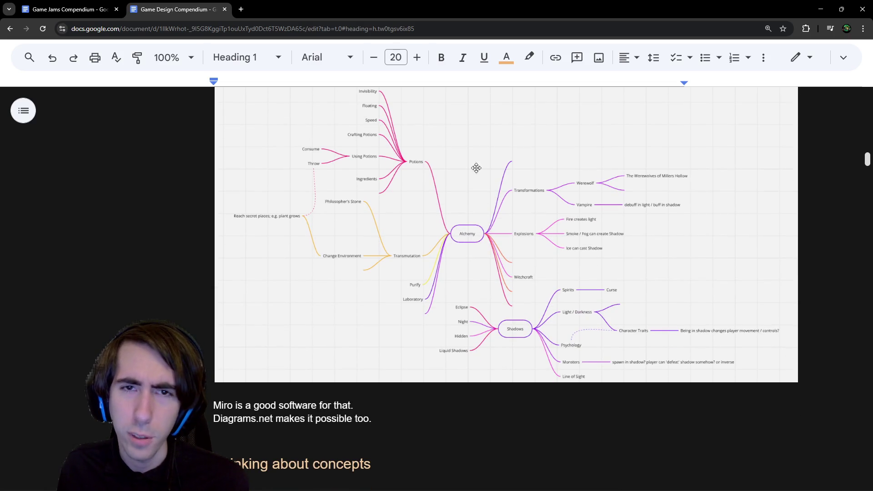
scroll(476, 168, "up", 1)
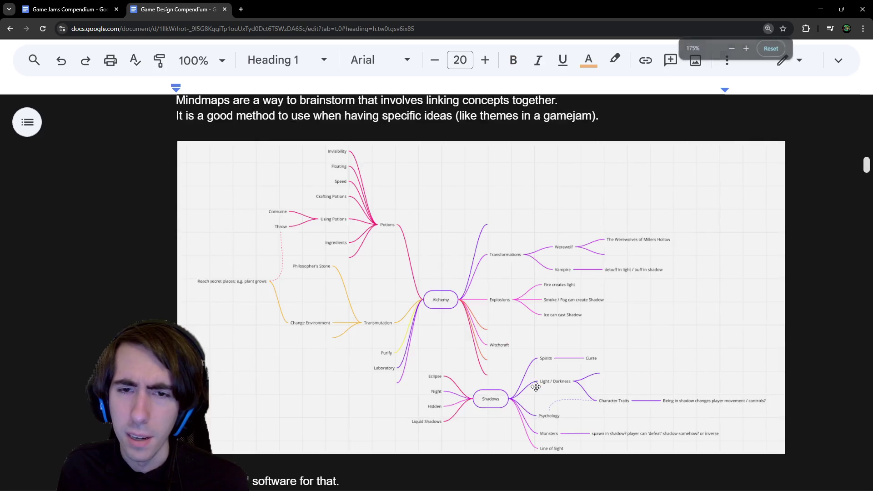
key("ctrl+plus")
scroll(535, 342, "down", 2)
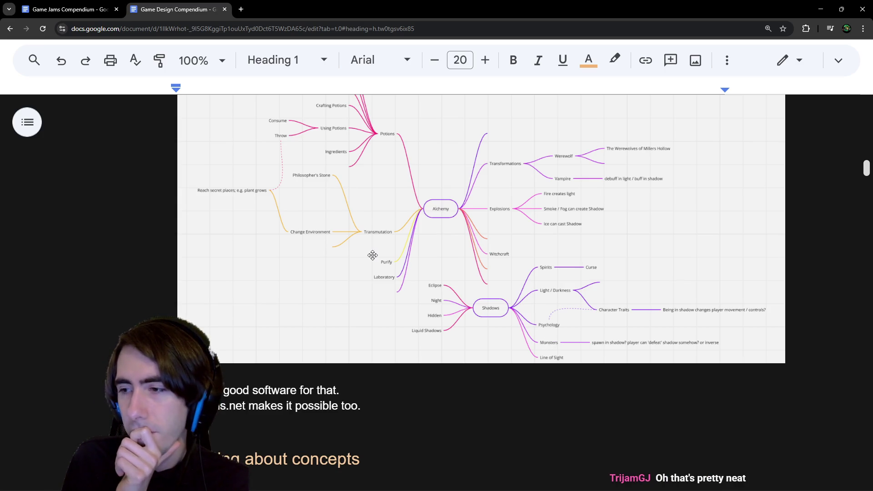
scroll(387, 250, "up", 2)
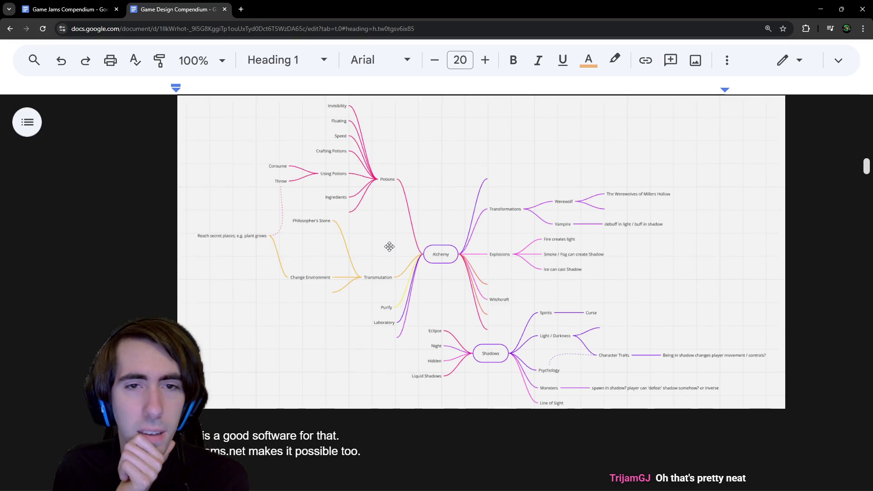
scroll(389, 246, "down", 1)
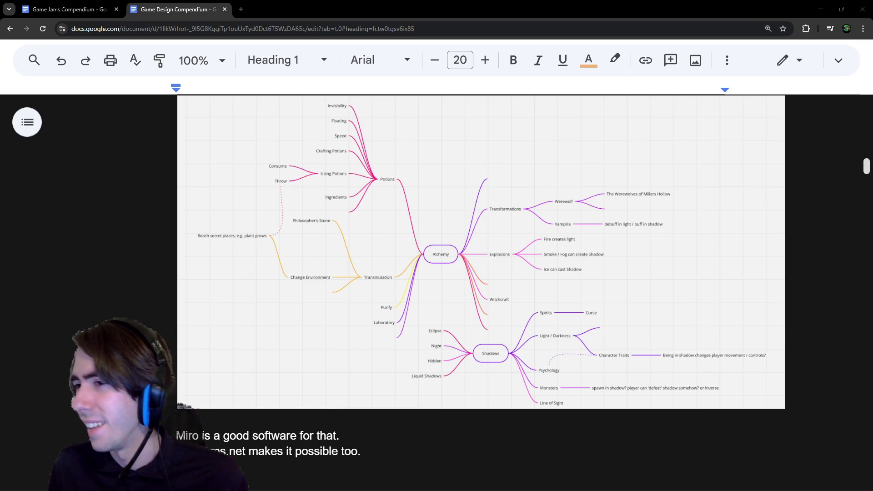
key("alt+Tab")
scroll(215, 118, "down", 3)
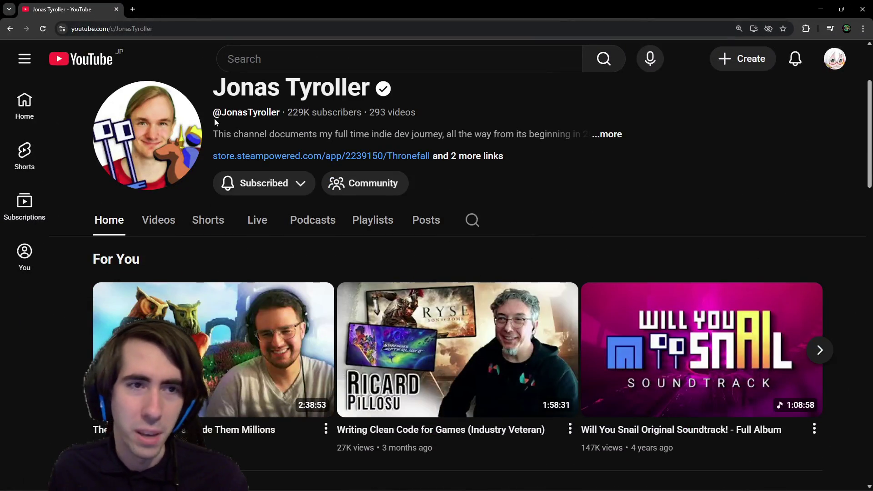
Step: Show the channel's Videos list, opening and then closing 'Best Code Architectures For Indie Games'
scroll(200, 176, "down", 1)
left_click(168, 182)
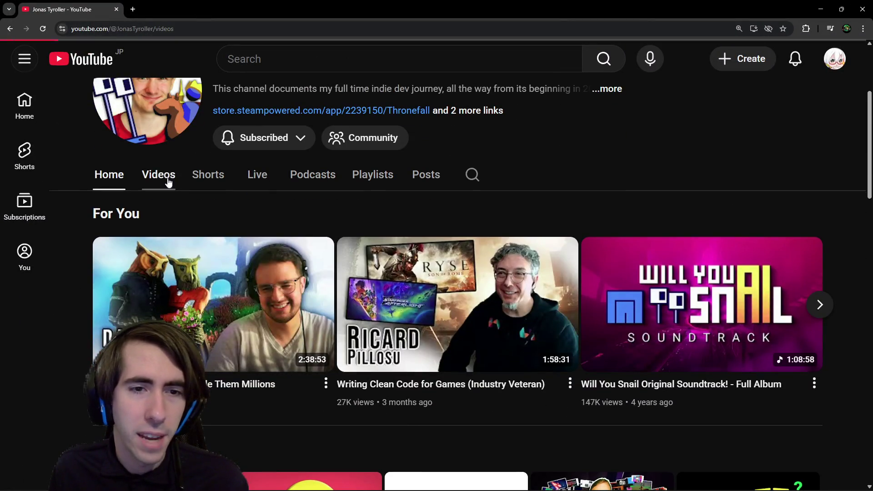
scroll(337, 286, "down", 2)
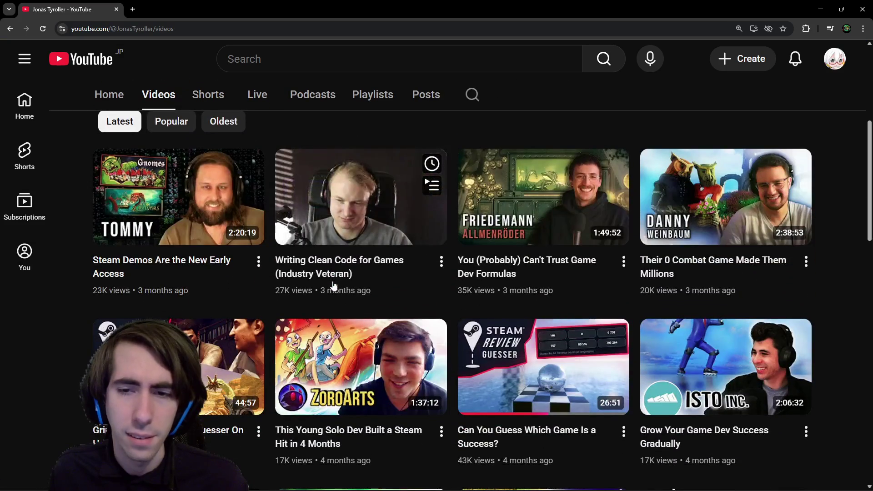
scroll(334, 286, "down", 5)
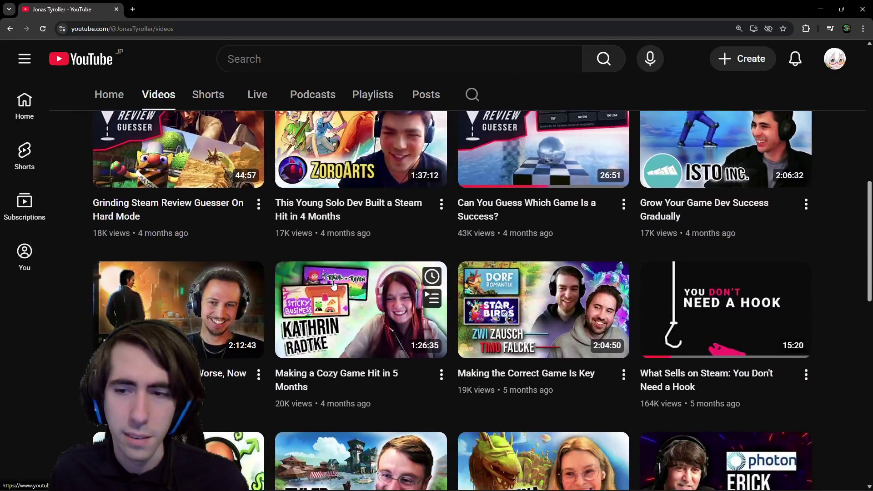
scroll(333, 286, "down", 1)
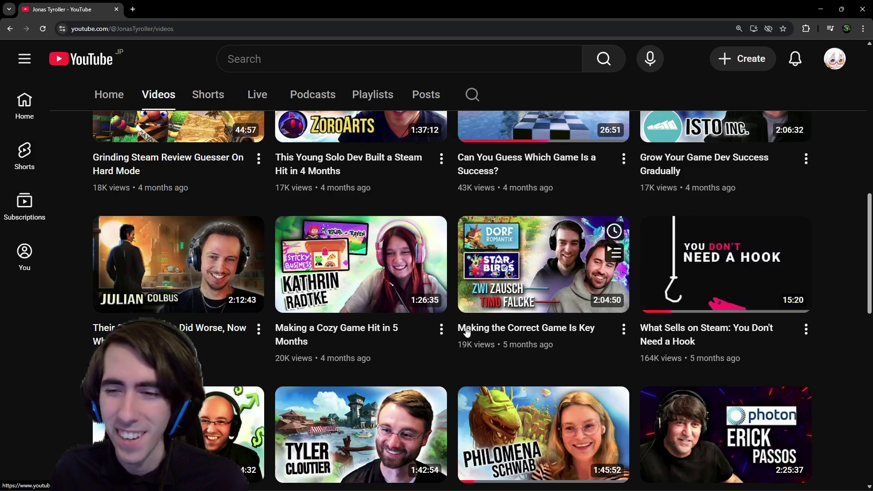
scroll(467, 332, "down", 7)
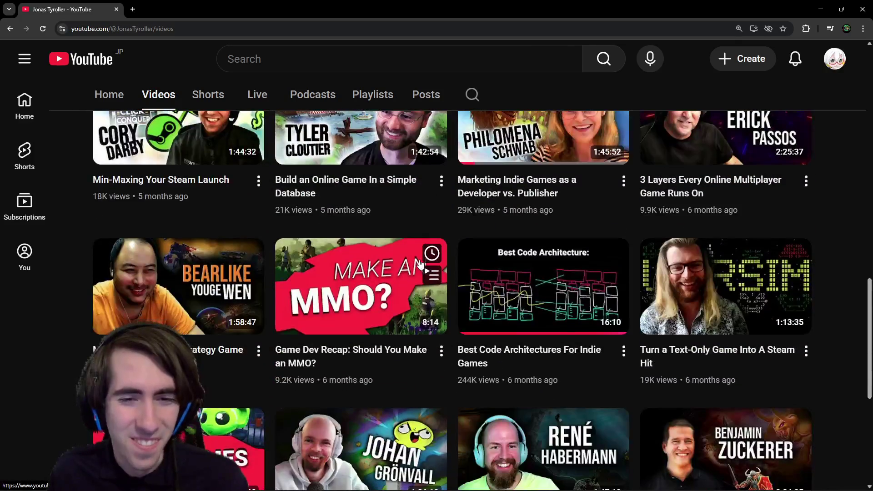
scroll(421, 264, "down", 1)
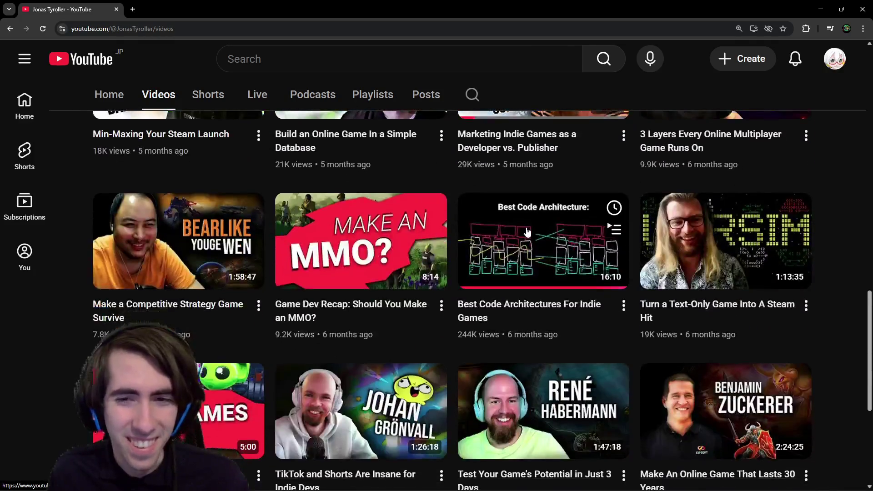
middle_click(529, 258)
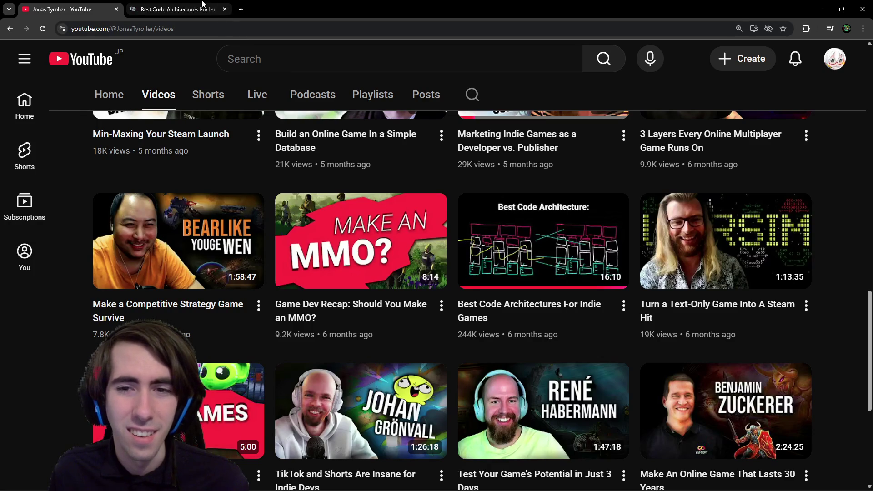
left_click(224, 9)
Step: Scroll further and open 'This Problem Changes Your Perspective On Game Dev' in a new tab
scroll(473, 299, "down", 6)
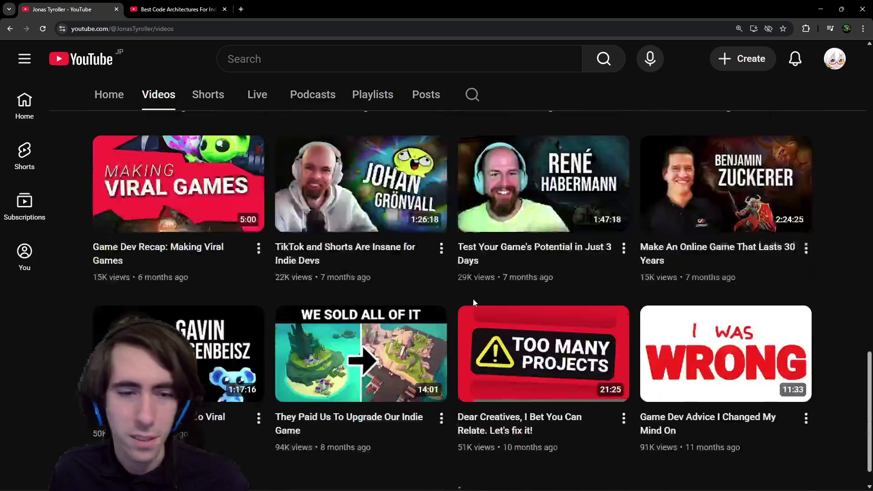
scroll(321, 291, "down", 5)
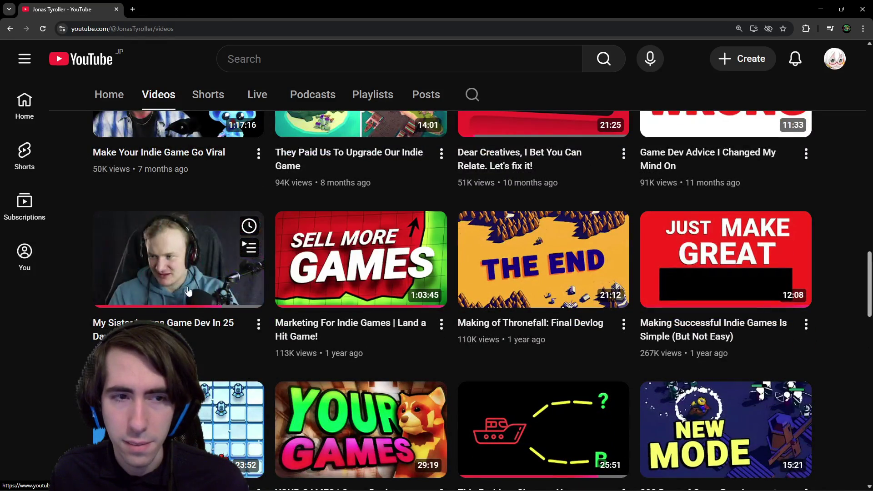
scroll(395, 288, "down", 5)
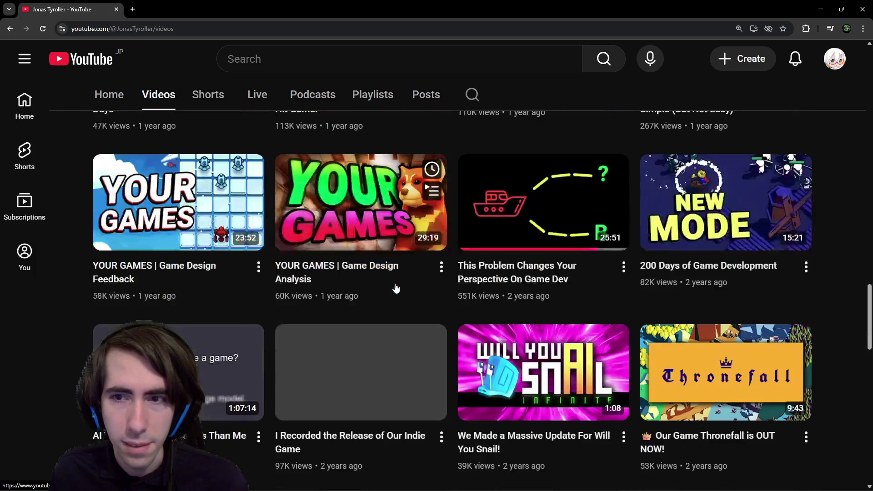
middle_click(527, 277)
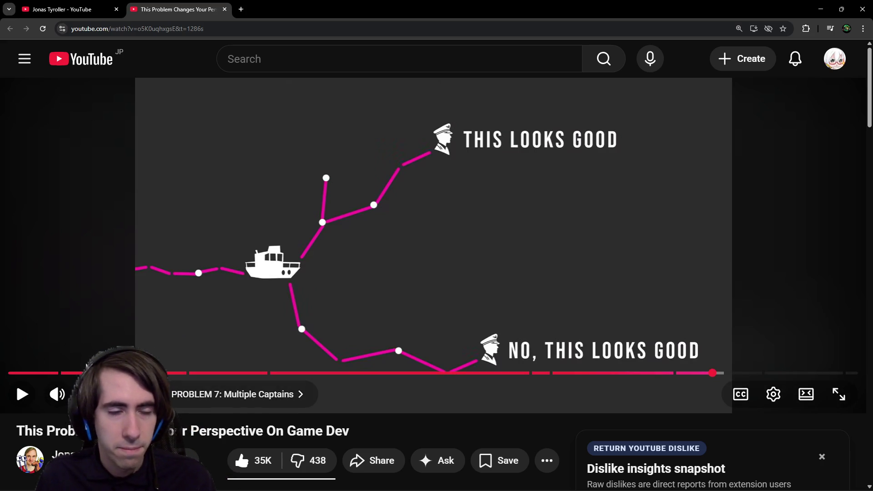
Step: Pause and mute the video, scrub to the Pre-Production slide, then switch to the gradient descent search results
key("k")
key("k")
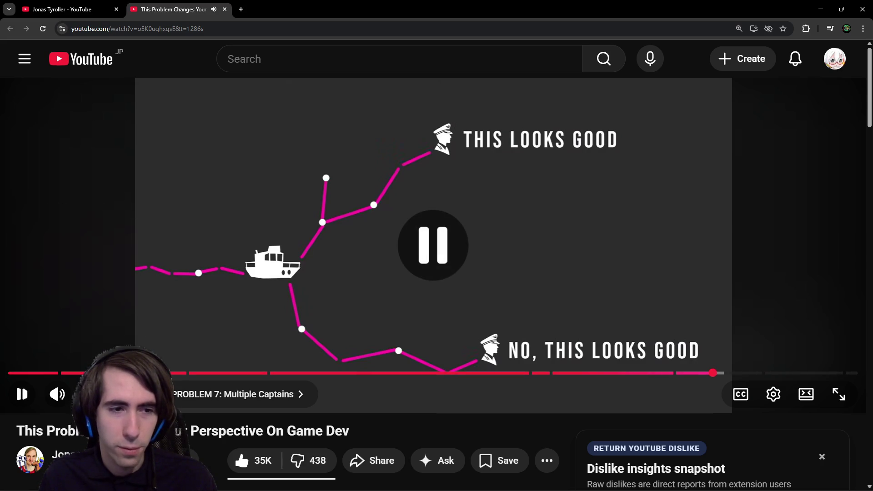
left_click(69, 396)
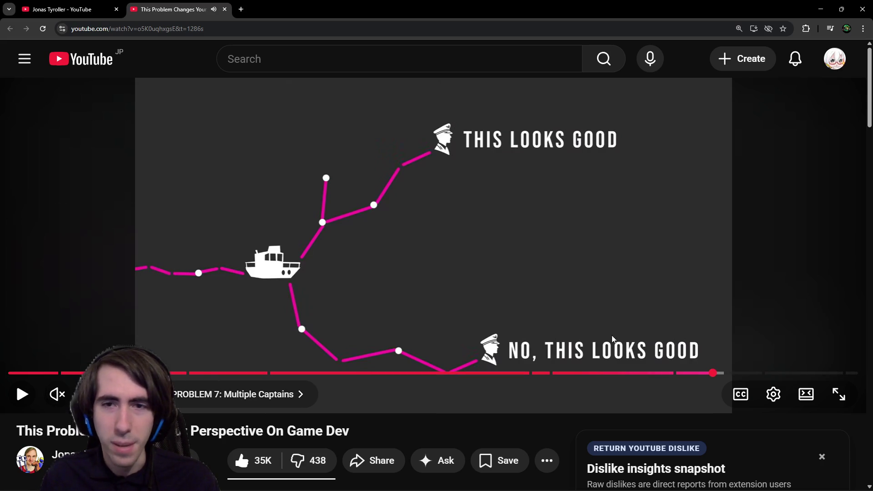
left_click(59, 373)
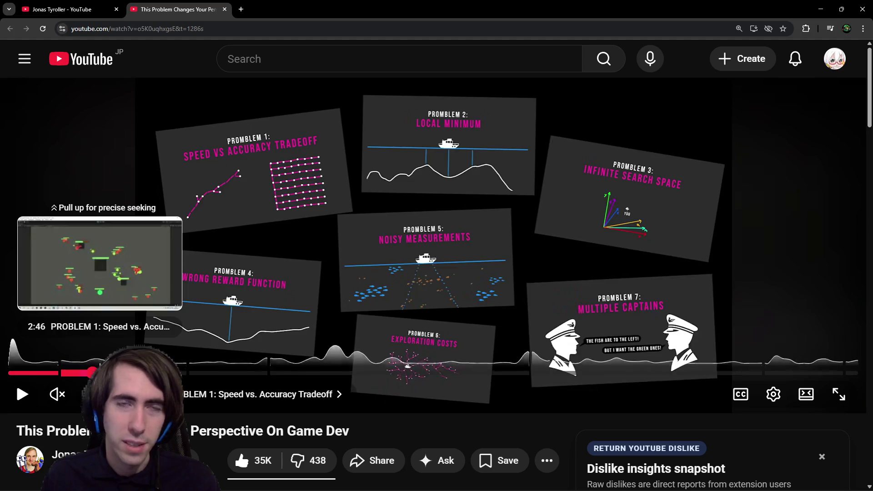
left_click(93, 373)
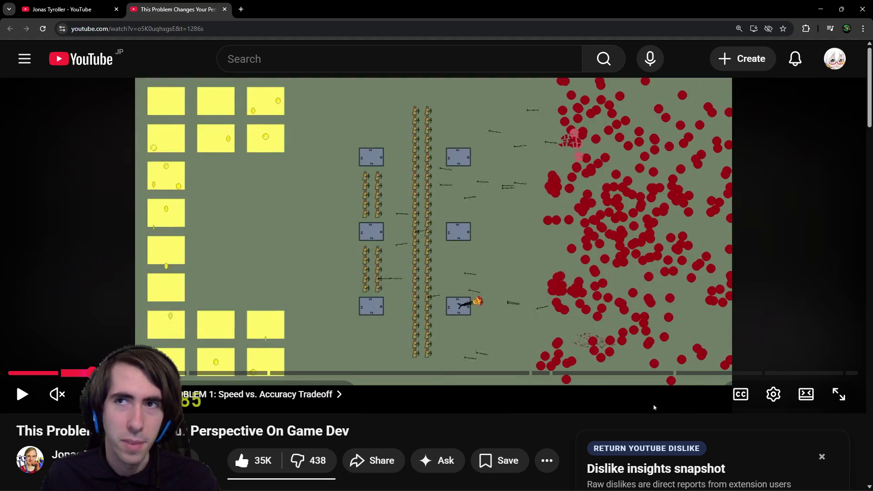
left_click_drag(195, 373, 98, 373)
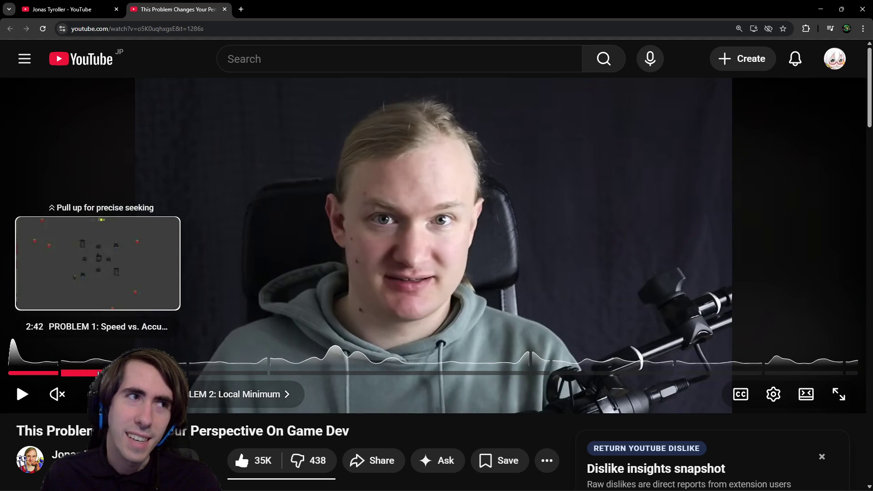
left_click_drag(98, 372, 98, 372)
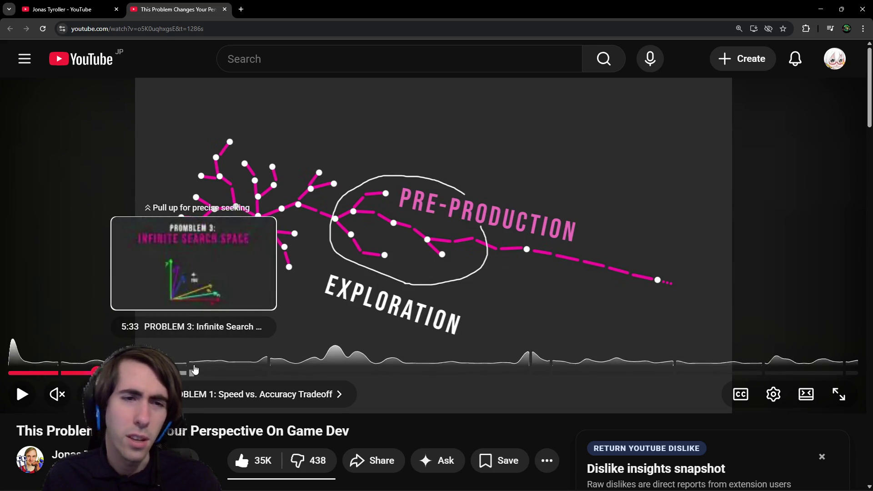
left_click(156, 373)
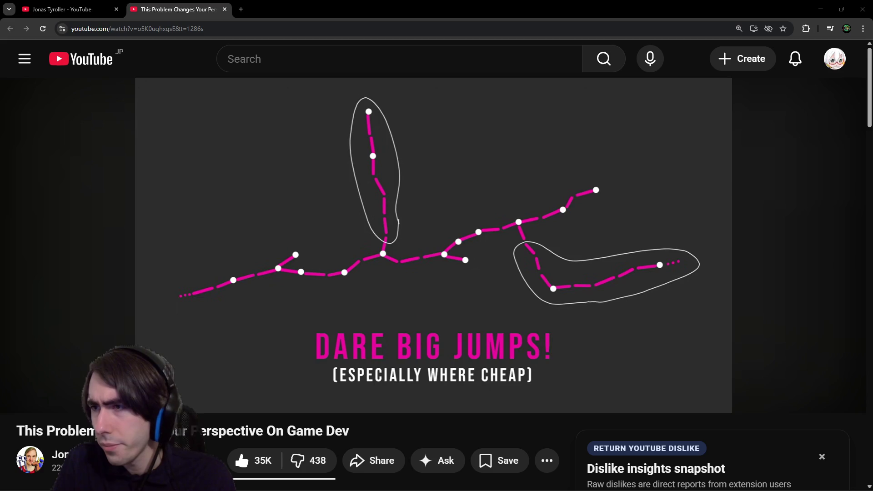
key("alt+Tab")
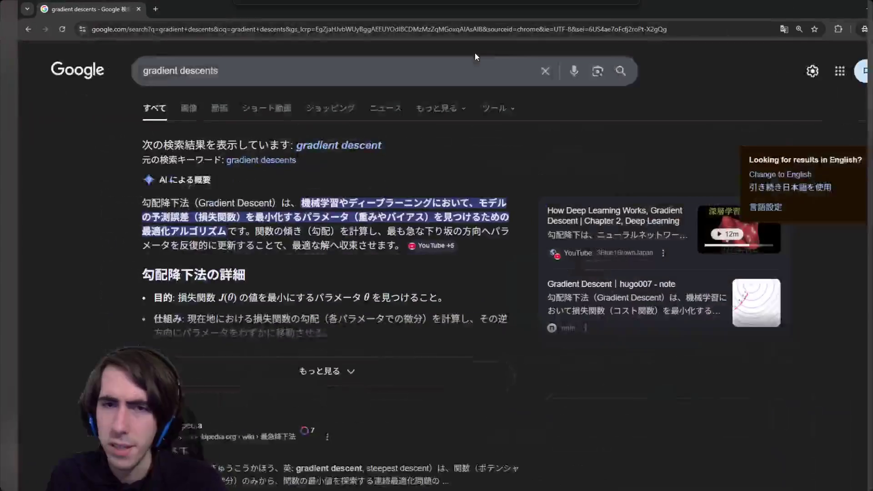
Step: Show the gradient descent image results and preview the Paperspace Blog image
left_click(165, 100)
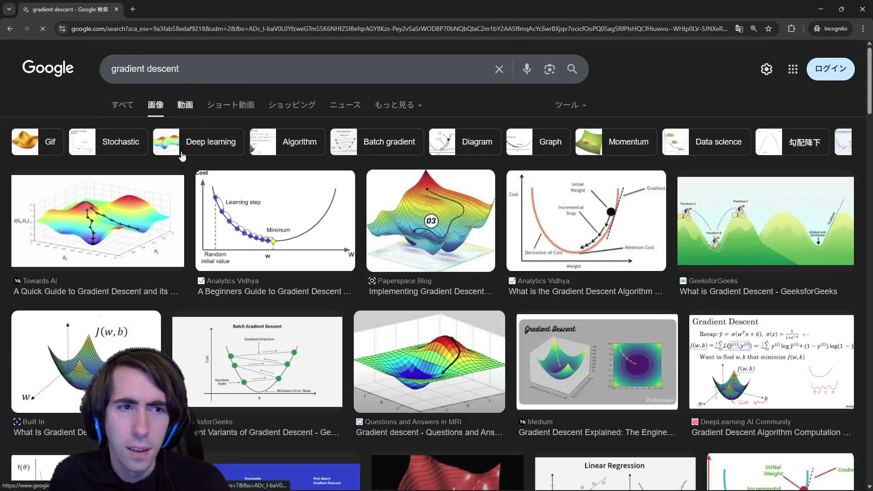
left_click(137, 214)
left_click(465, 256)
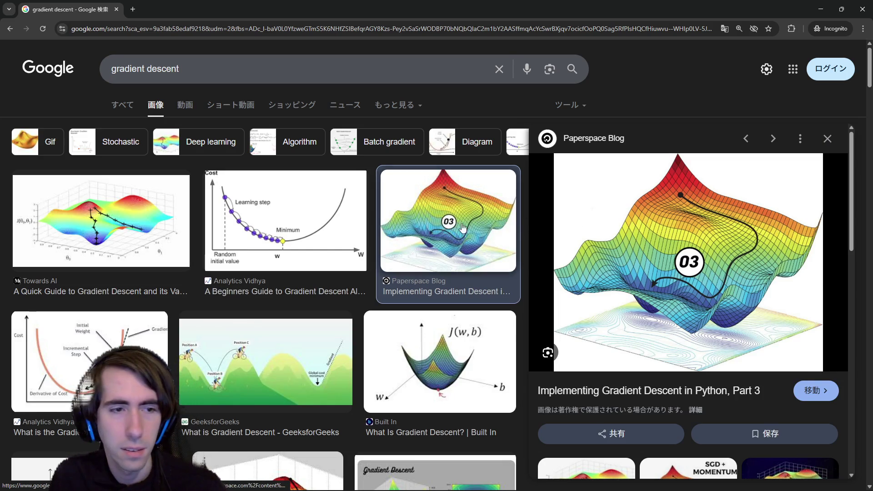
Step: Scroll through the image results, then minimize the search window to return to Godot's inventoryCharacter.gd
scroll(439, 239, "down", 10)
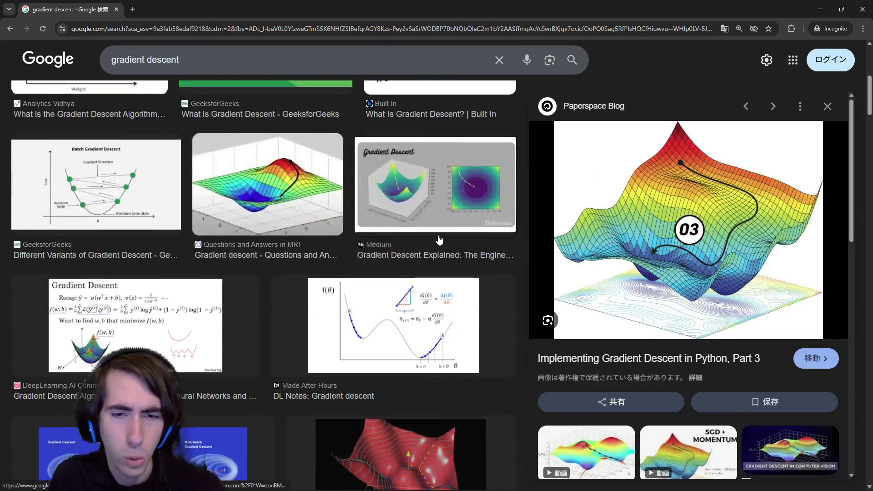
scroll(439, 239, "down", 3)
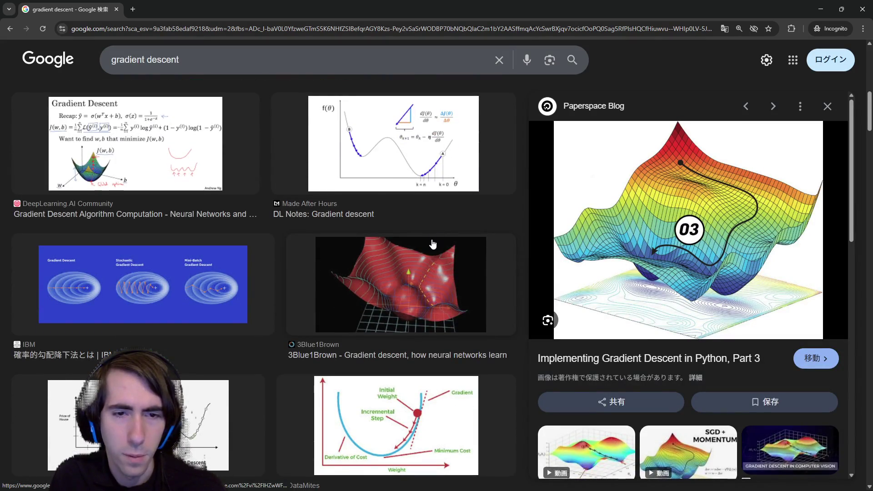
scroll(430, 246, "down", 1)
scroll(426, 248, "down", 2)
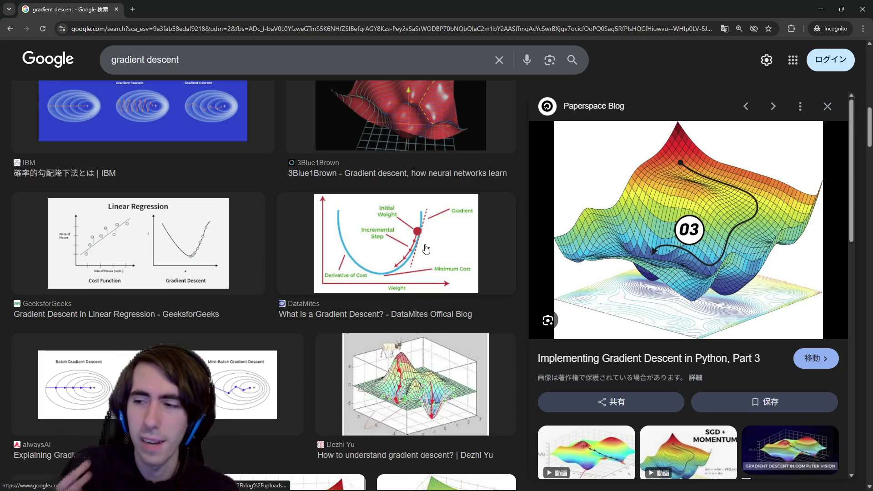
scroll(426, 248, "down", 5)
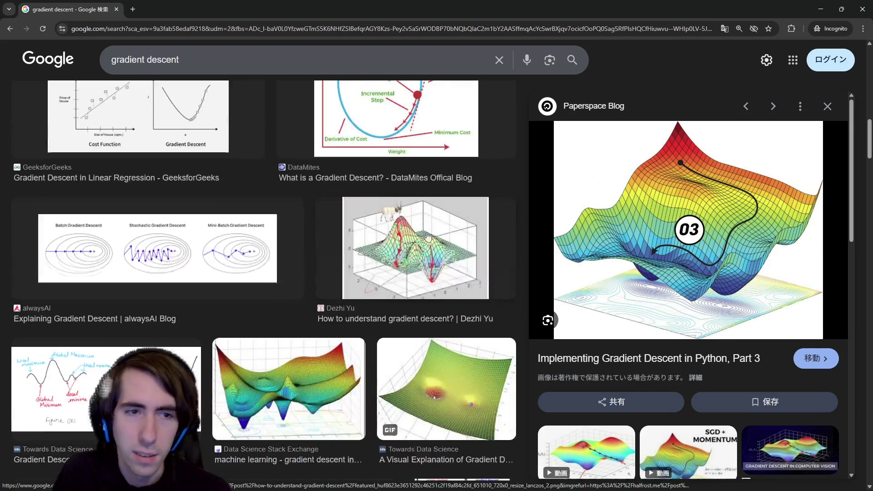
scroll(426, 230, "down", 1)
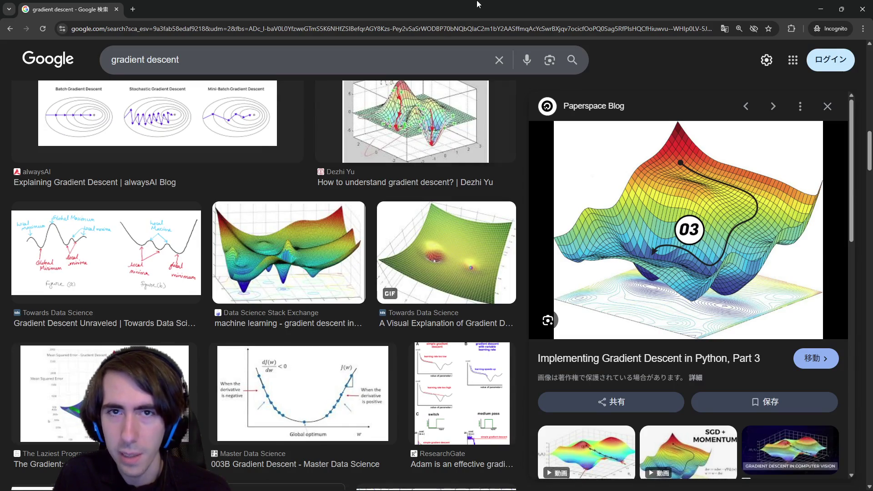
left_click(822, 9)
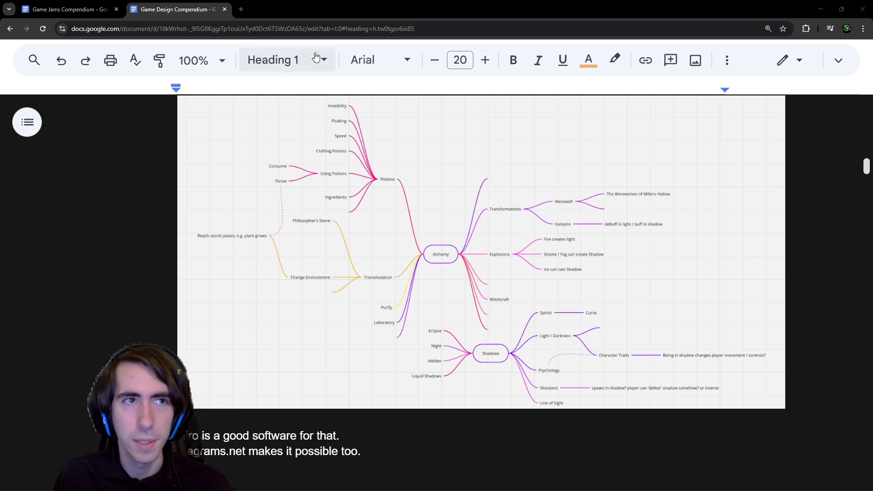
scroll(460, 297, "down", 1)
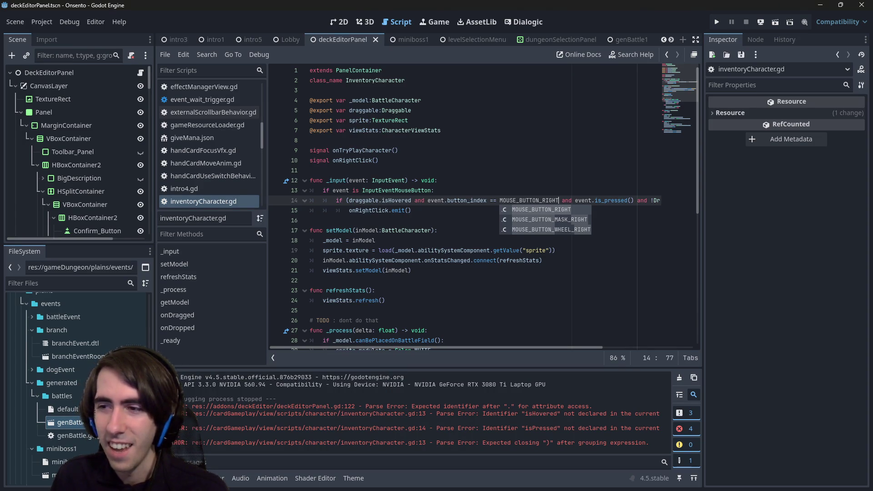
Step: Leave line 14's suggestions, return to the deckEditorPanel scene, and open its script at line 122's error
key("Escape")
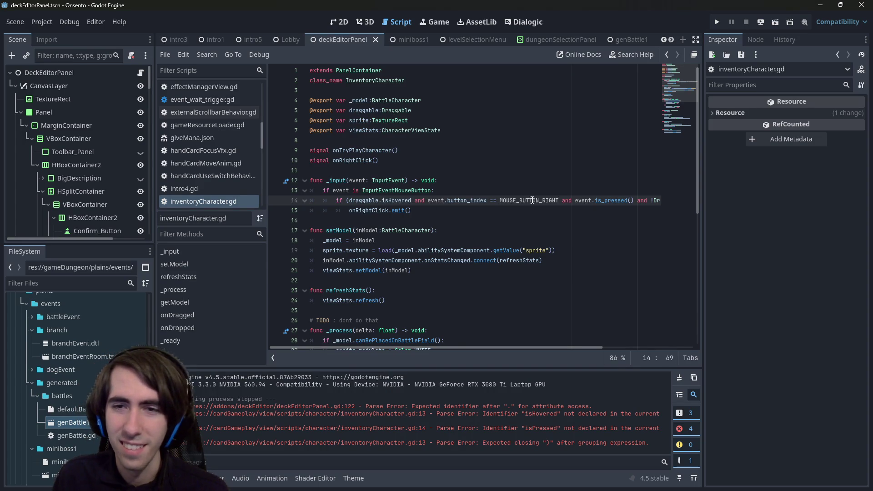
key("Down")
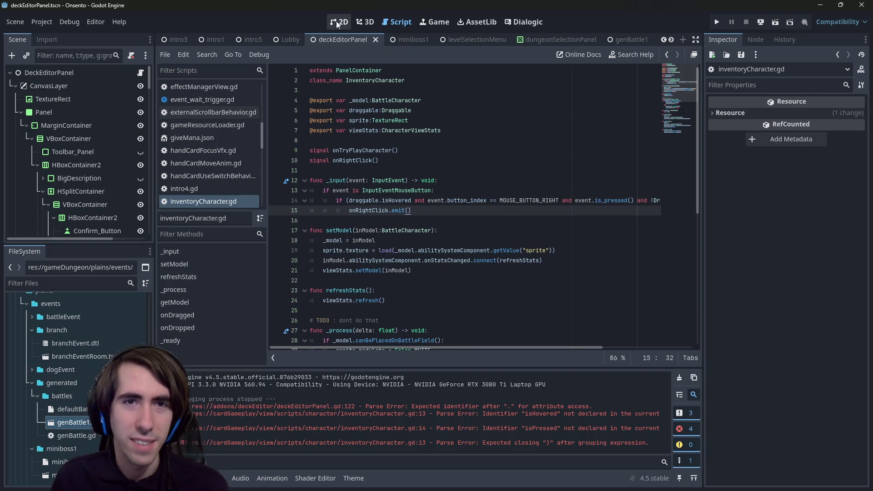
scroll(387, 40, "up", 1)
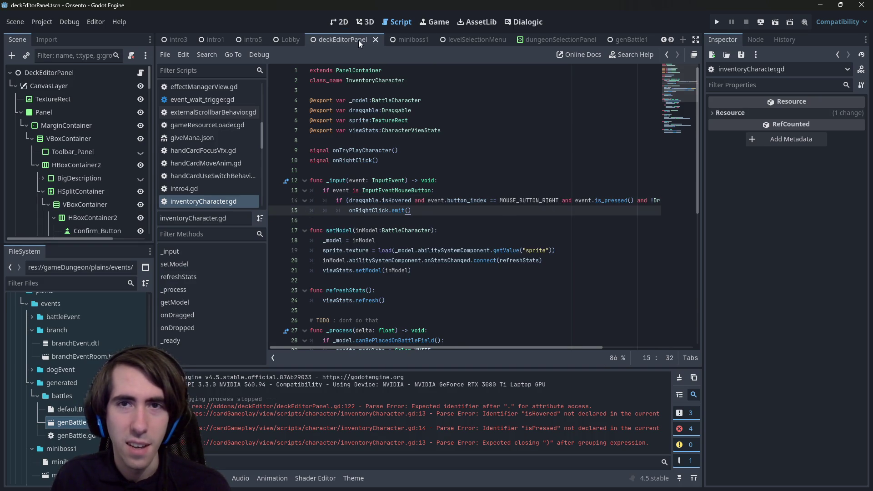
left_click(487, 38)
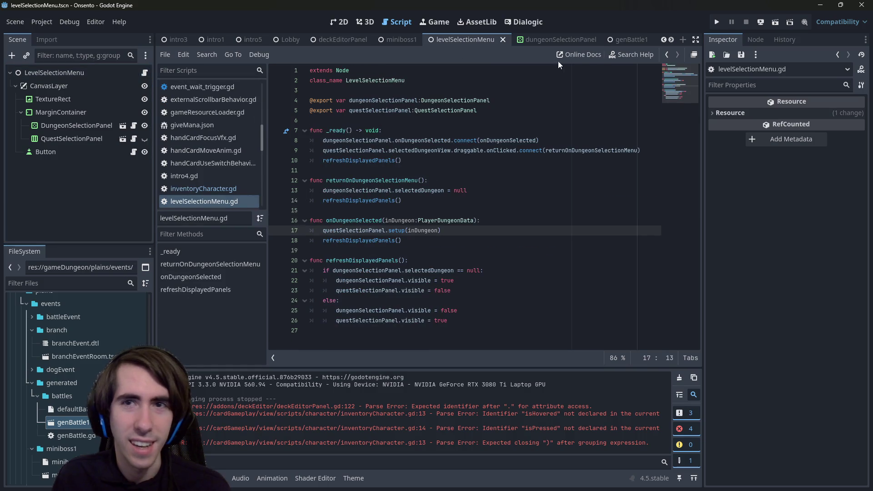
scroll(287, 34, "up", 3)
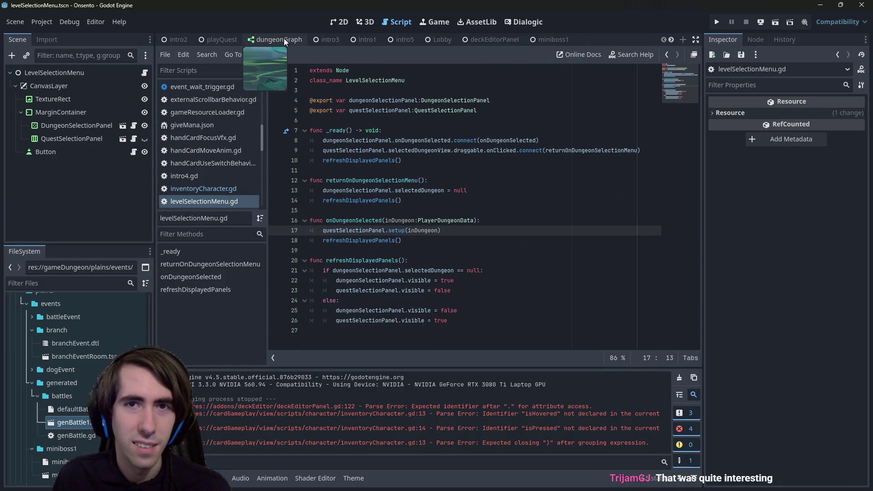
left_click(483, 39)
scroll(140, 86, "up", 5)
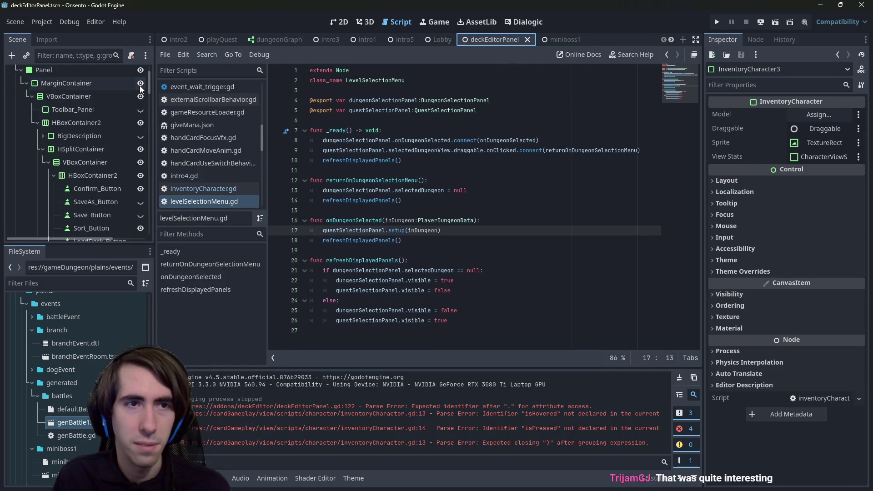
left_click(140, 73)
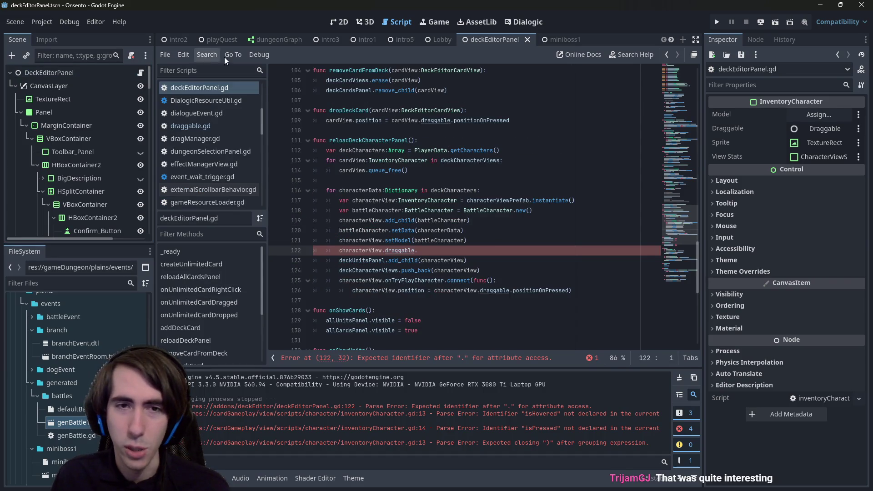
Step: Retype the dot after characterView.draggable on line 122 and call up its member suggestions with Ctrl+Space
left_click(442, 249)
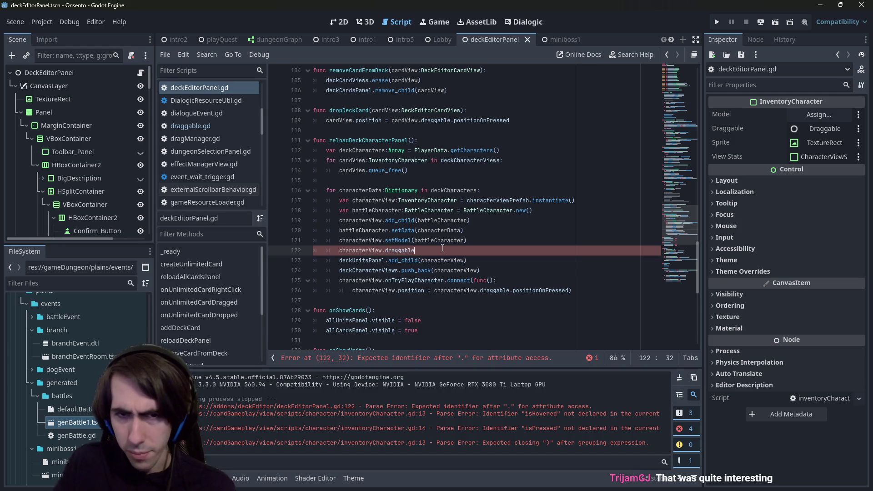
type(".")
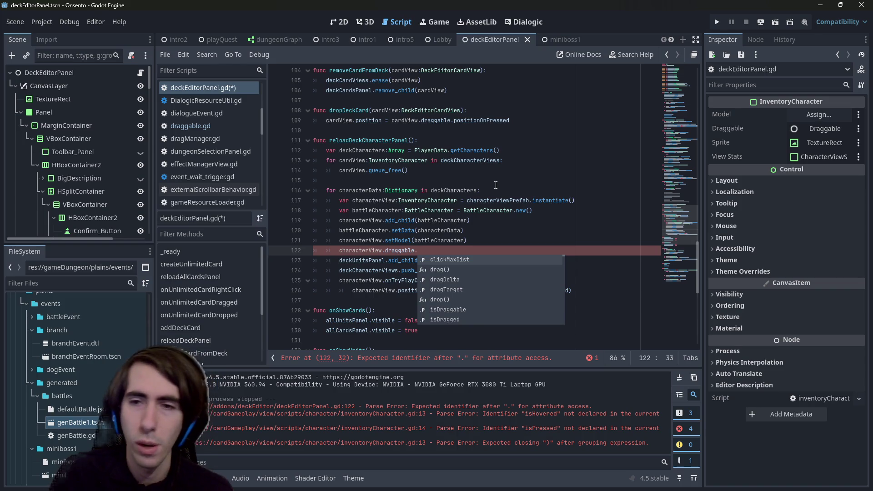
left_click(434, 251)
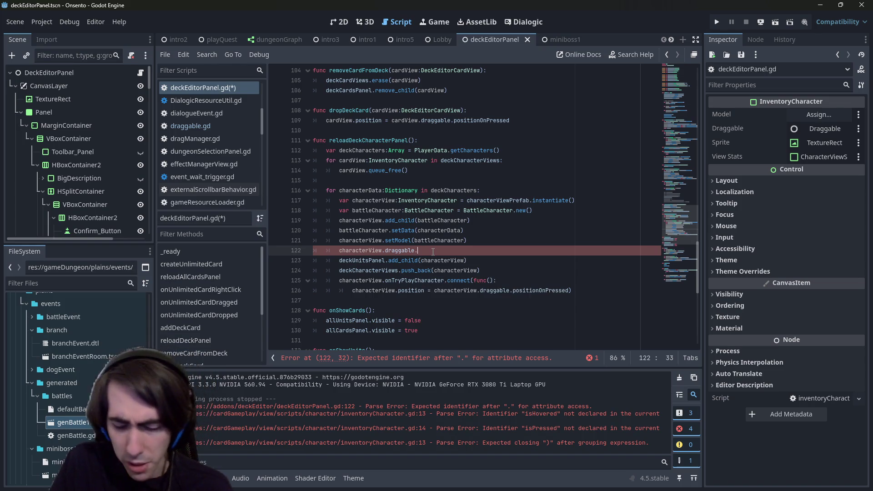
type(".")
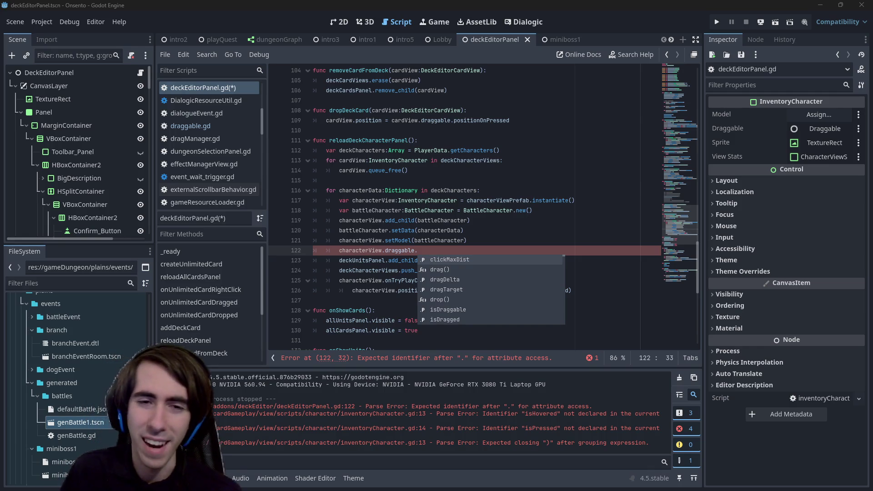
left_click(476, 252)
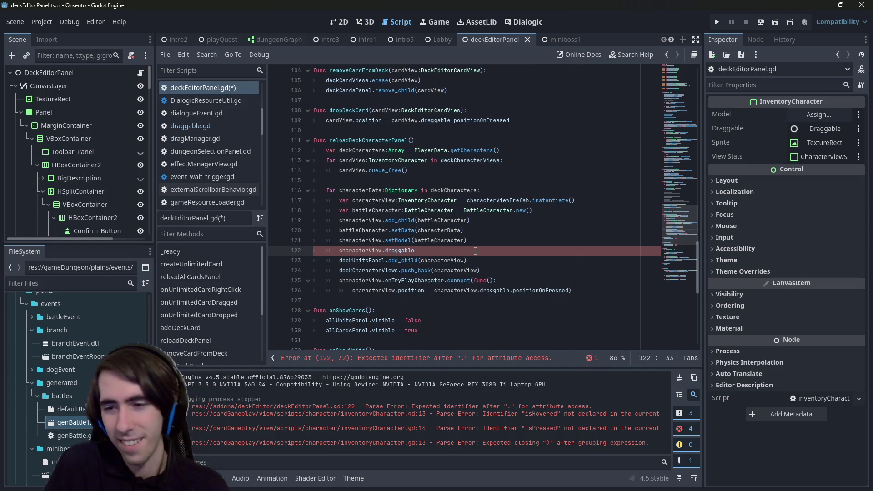
key("ctrl+space")
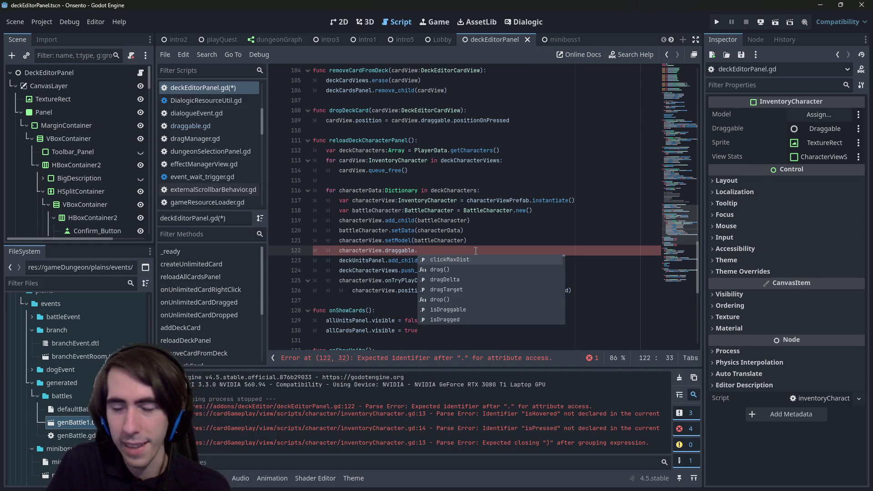
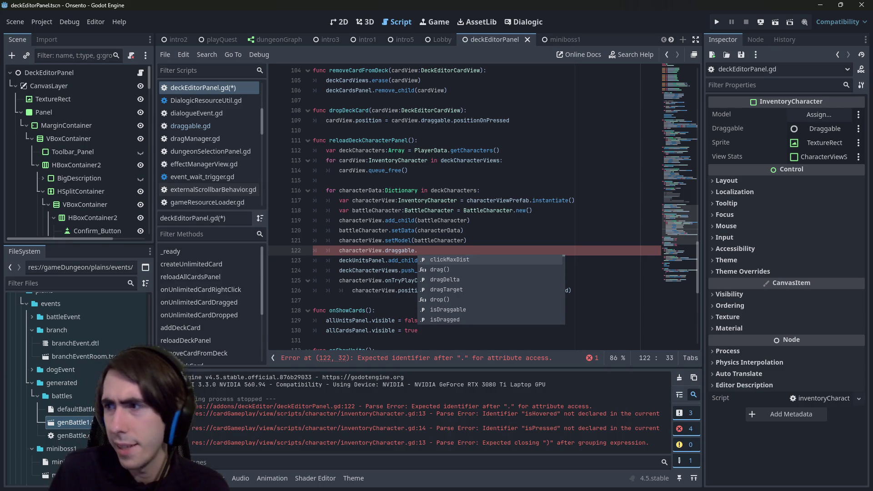
Step: Switch from the Godot editor to the browser showing Google results for 'gradient'
key("alt+Tab")
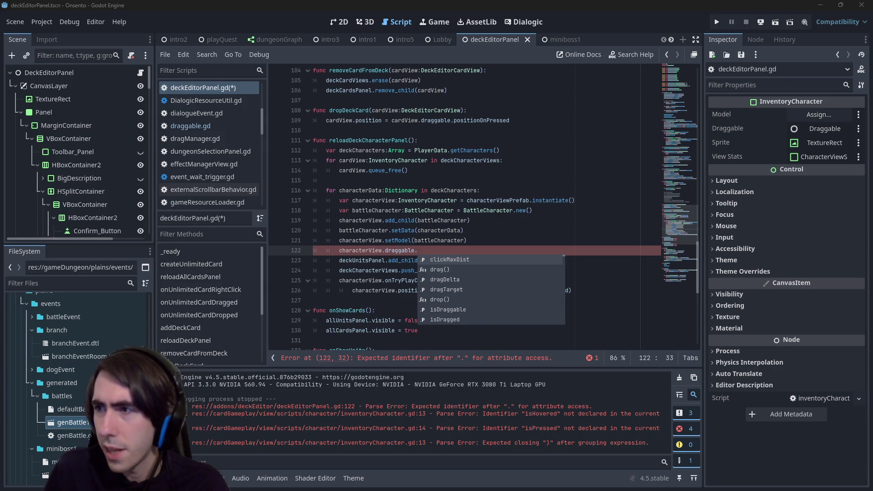
key("alt+Tab")
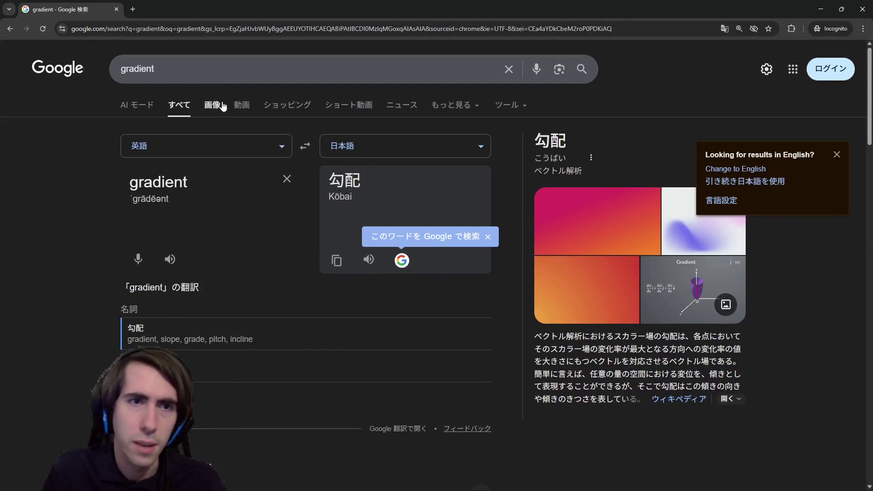
Step: Search images for 'gradient descent' and preview the Paperspace Blog surface plot
left_click(203, 105)
left_click(221, 75)
type("descent")
key("Return")
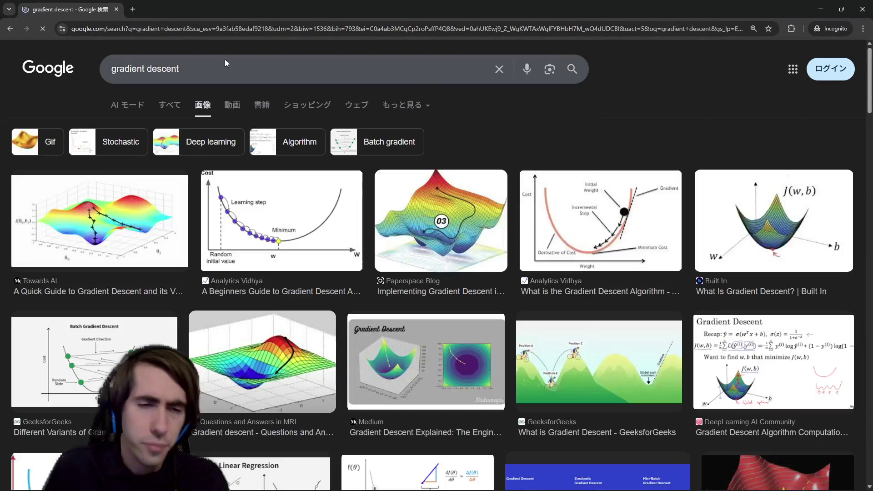
left_click(439, 225)
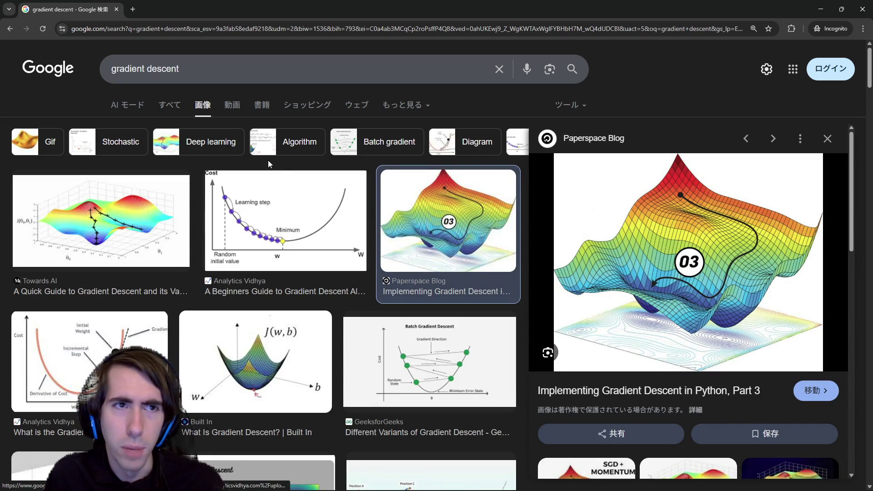
Step: Begin rewriting the search query toward 'chat gpt talking to itself'
double_click(128, 68)
left_click(669, 76)
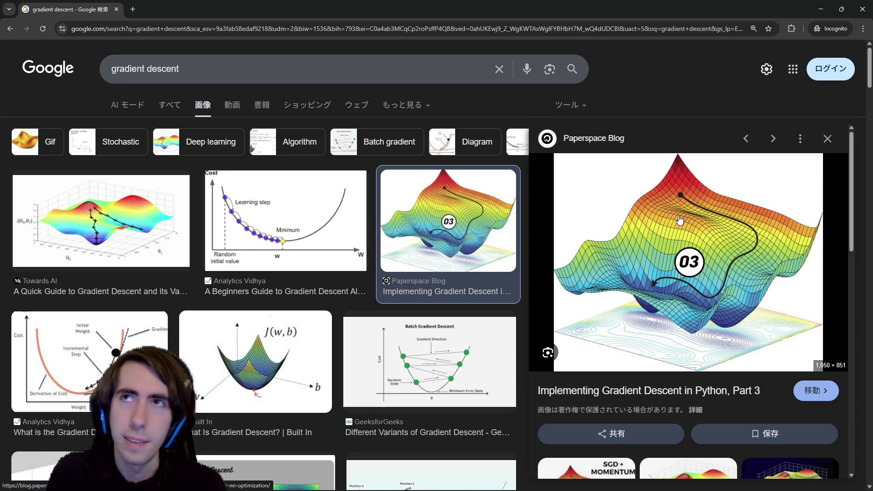
left_click(243, 78)
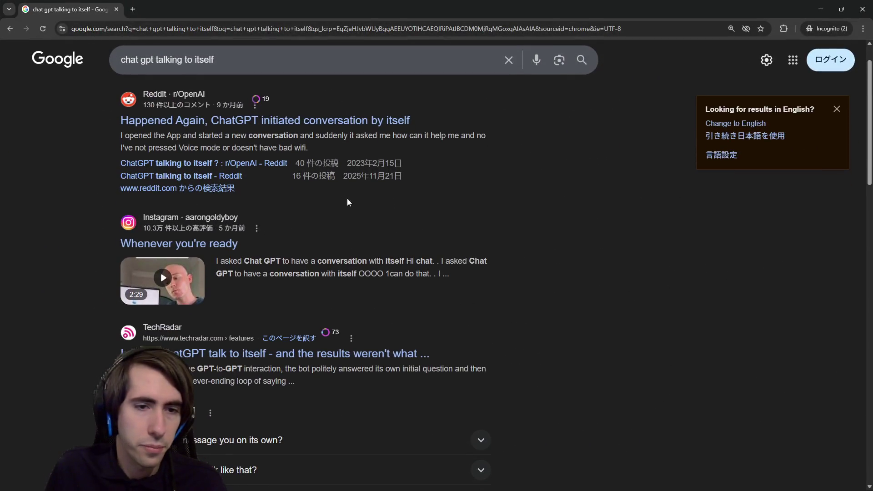
Step: Extend the ChatGPT query with 'to think deeper' and run the search
scroll(347, 202, "down", 7)
left_click(321, 55)
type("to")
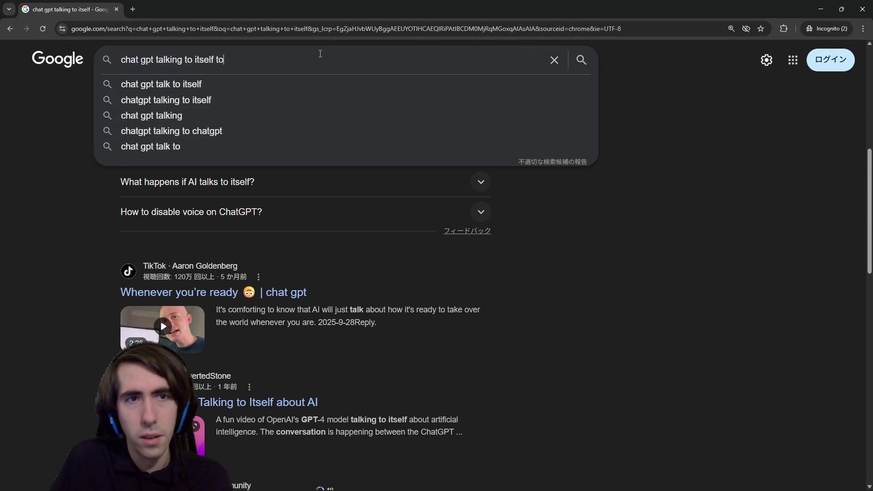
type(" think deeper")
key("Return")
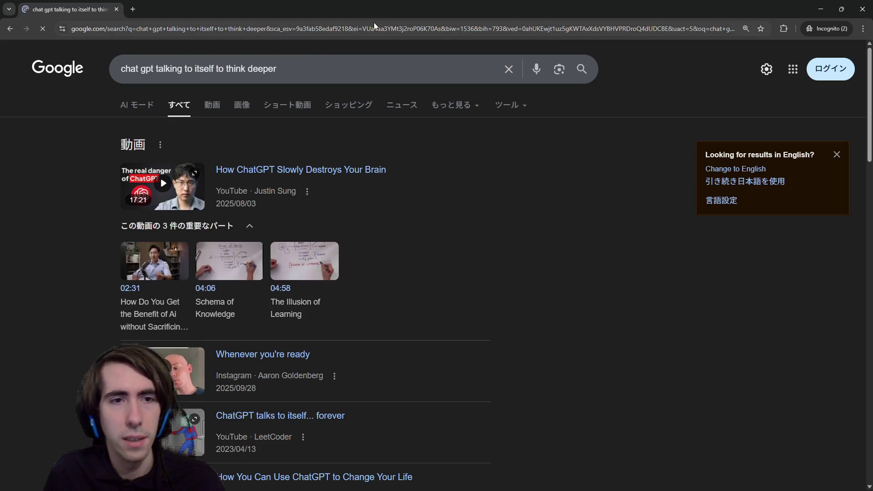
Step: Take 'self-reflection' from a result snippet and search for 'chat gpt self-reflection'
scroll(370, 245, "down", 8)
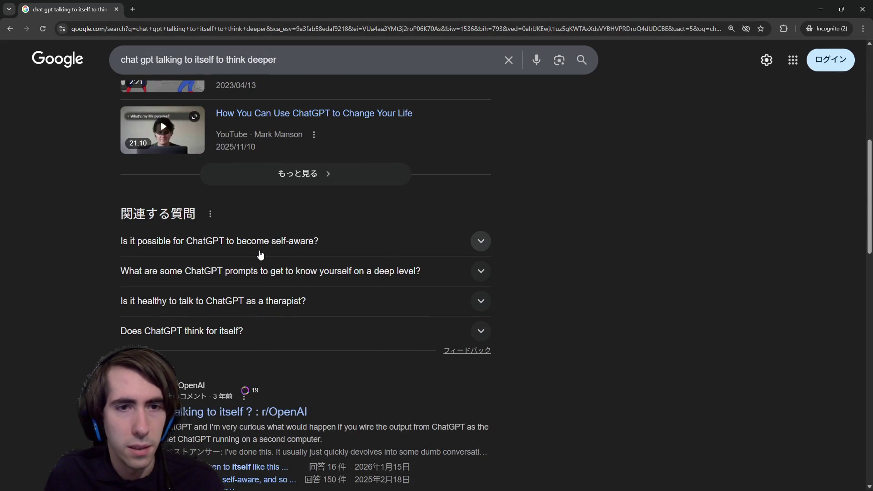
scroll(254, 282, "down", 2)
scroll(242, 314, "down", 3)
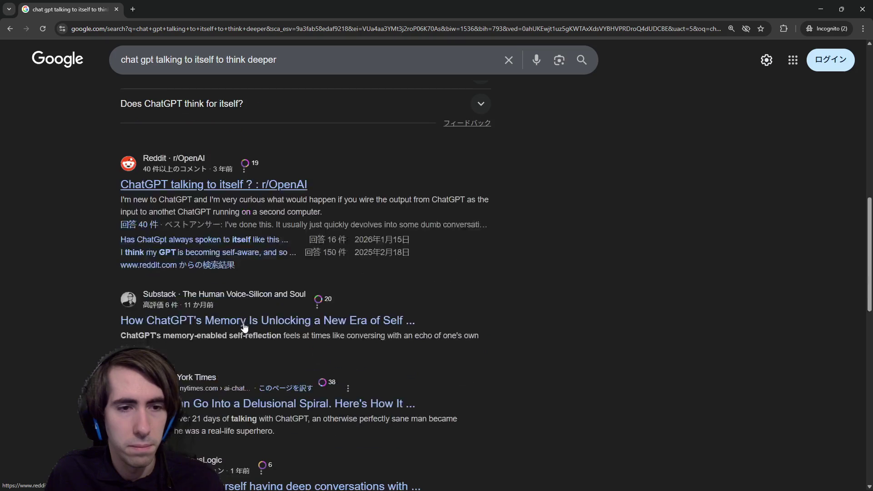
scroll(241, 317, "down", 1)
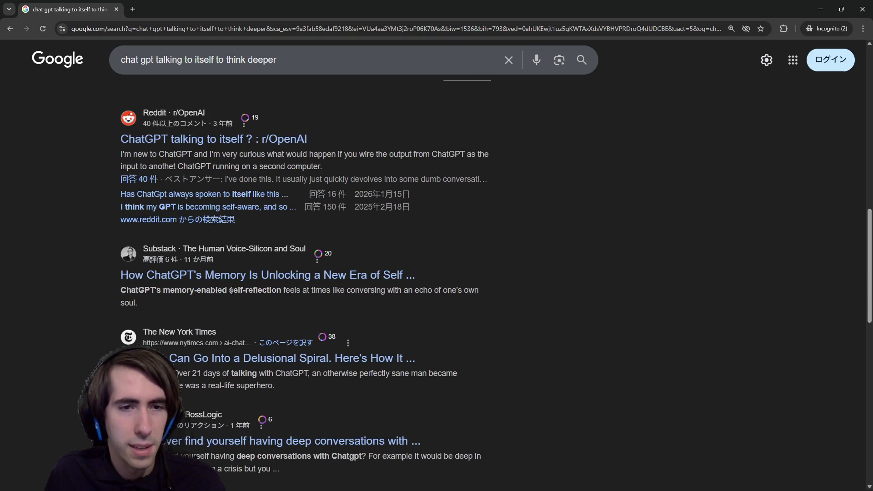
left_click_drag(231, 291, 279, 292)
key("ctrl+c")
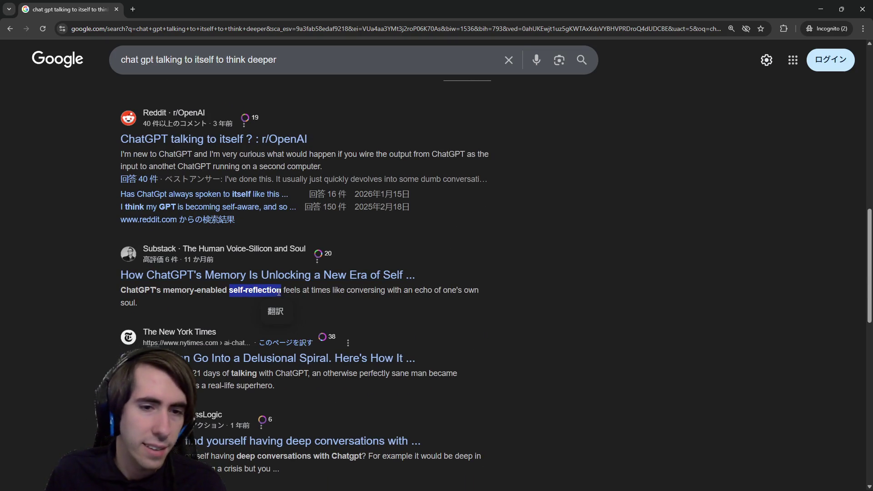
scroll(279, 292, "down", 3)
scroll(282, 285, "down", 1)
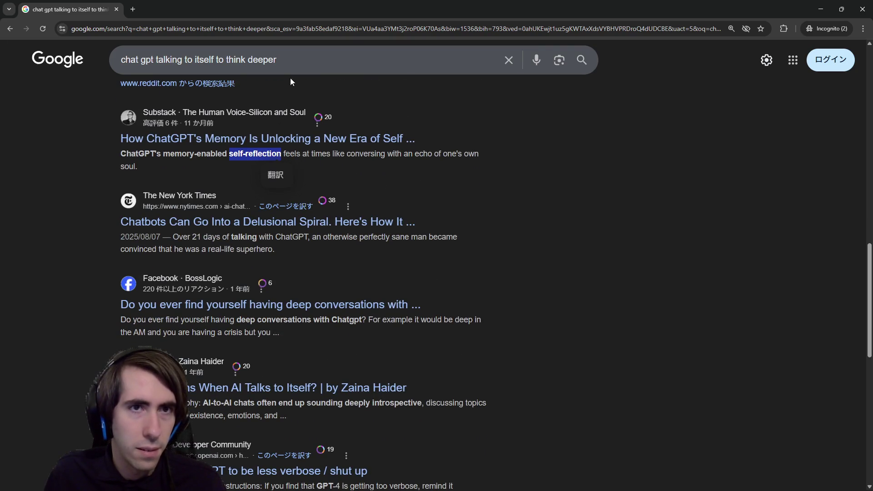
left_click_drag(277, 60, 153, 59)
key("BackSpace")
key("ctrl+v")
key("Return")
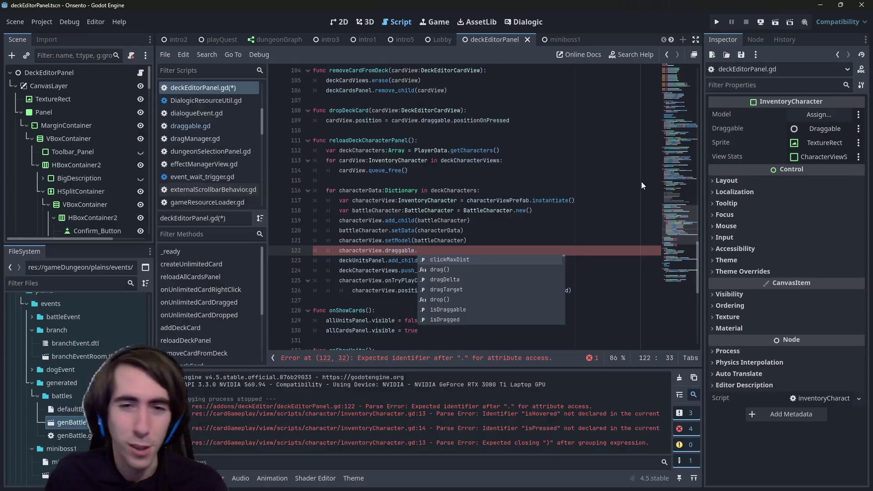
Step: Change line 122 to characterView.onRightClick.connect() using autocomplete
type("onc")
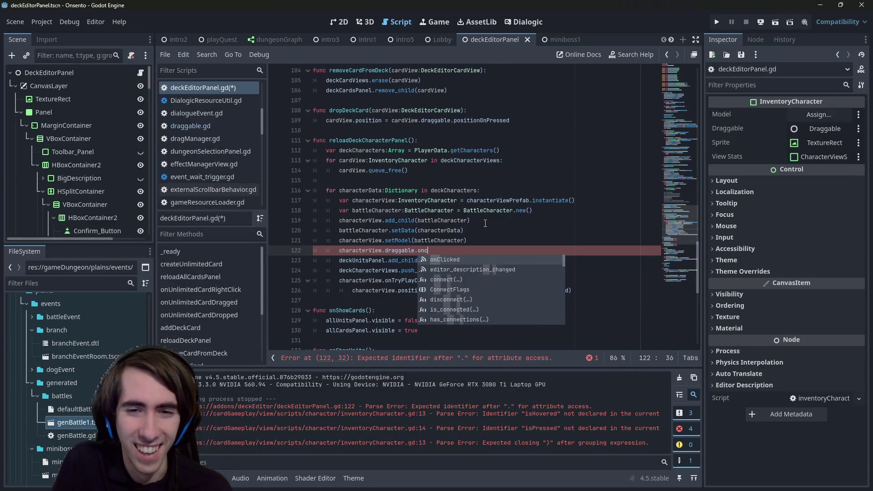
key("BackSpace")
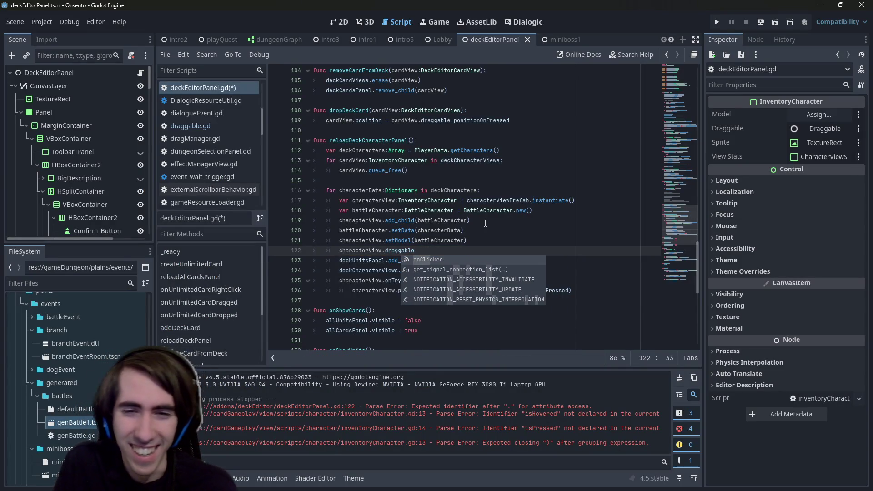
key("ctrl+BackSpace")
key("ctrl+BackSpace")
type("onr")
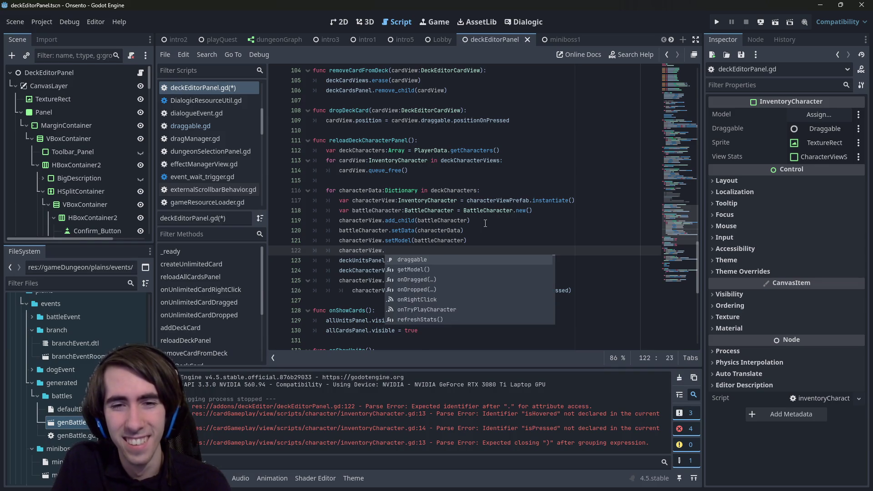
key("Return")
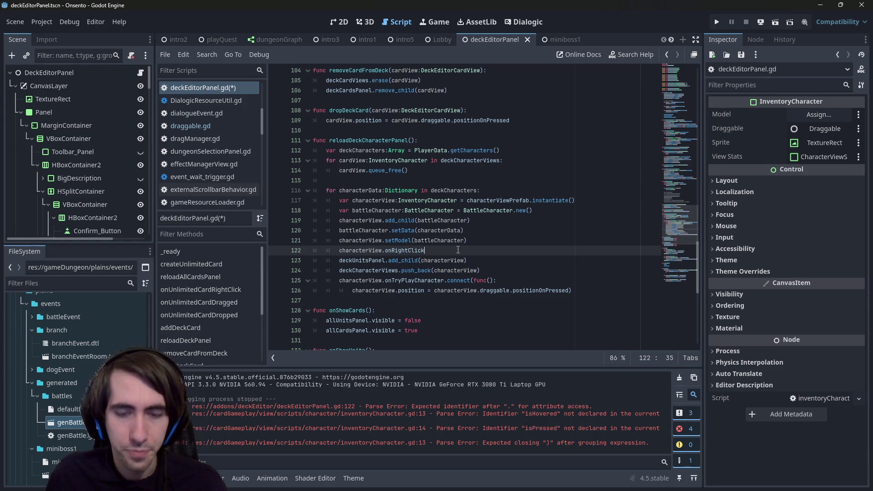
type(".con")
key("Return")
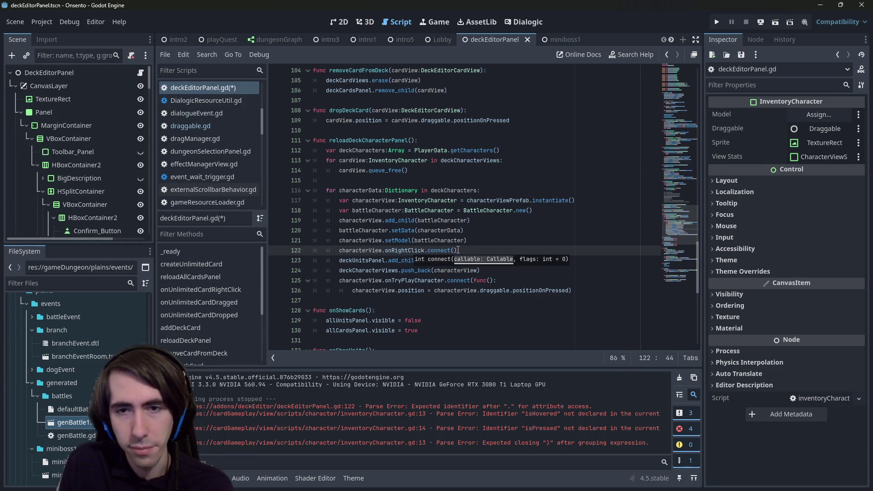
Step: Add an inline func(): inside the connect call, leaving its body empty
type("func():")
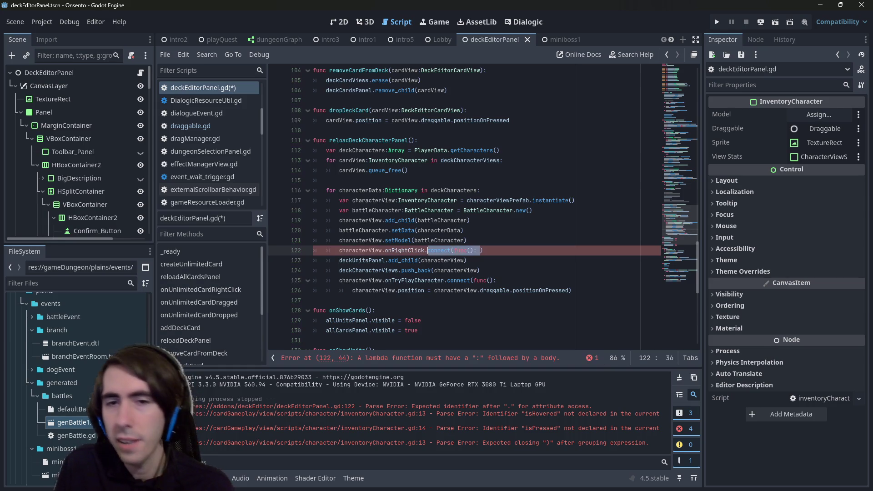
key("End")
left_click(454, 250, "shift")
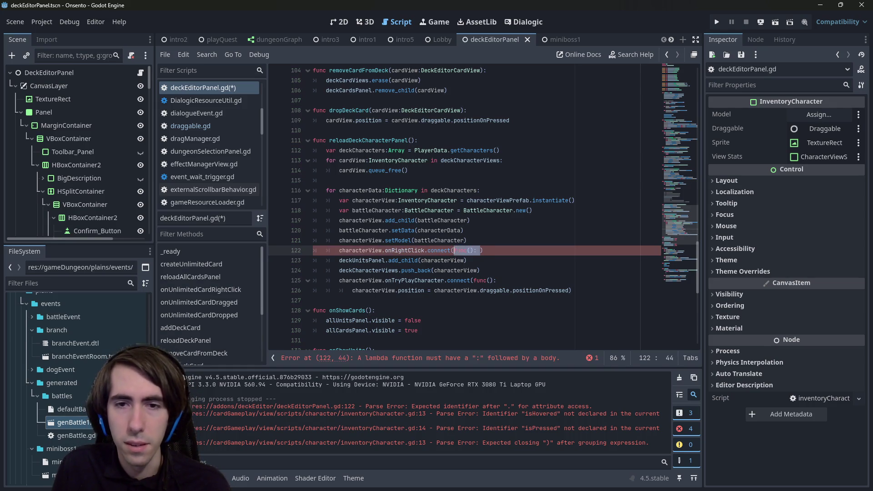
key("ctrl+shift+Right")
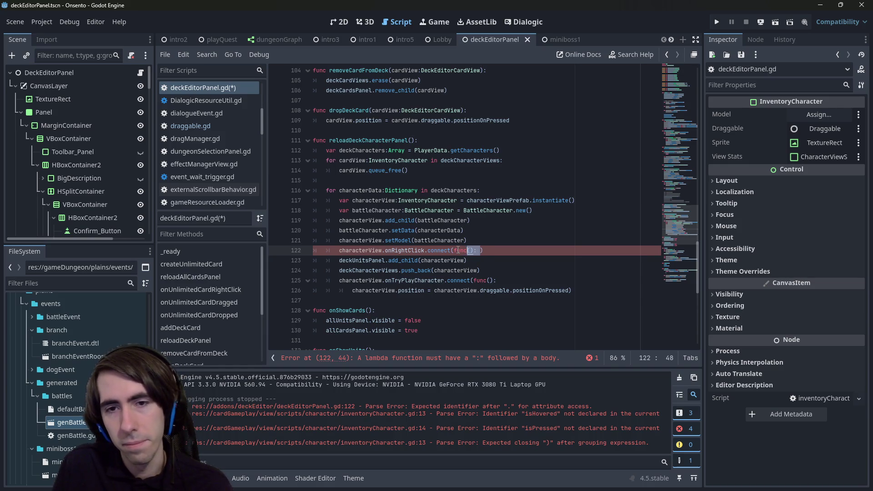
key("shift+End")
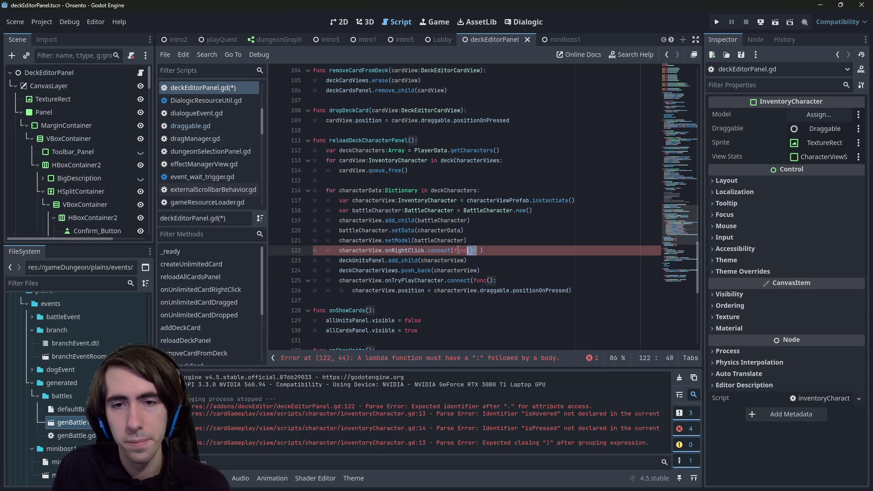
key("Left")
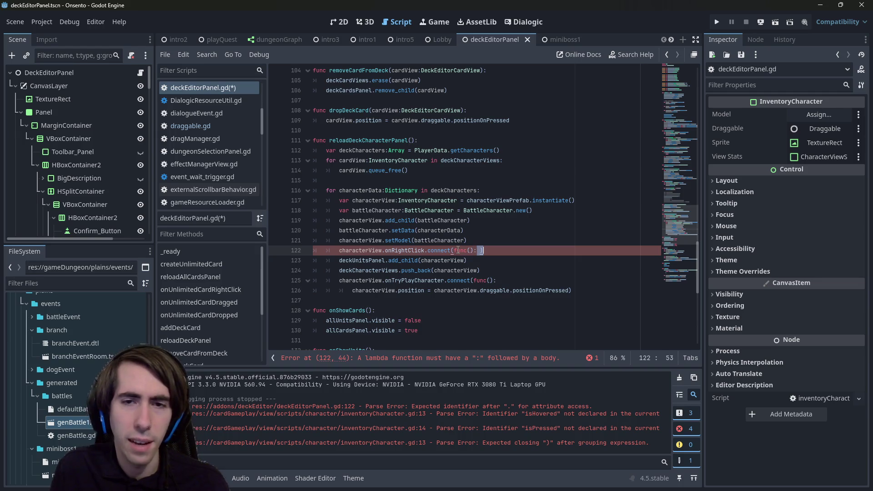
key("shift+End")
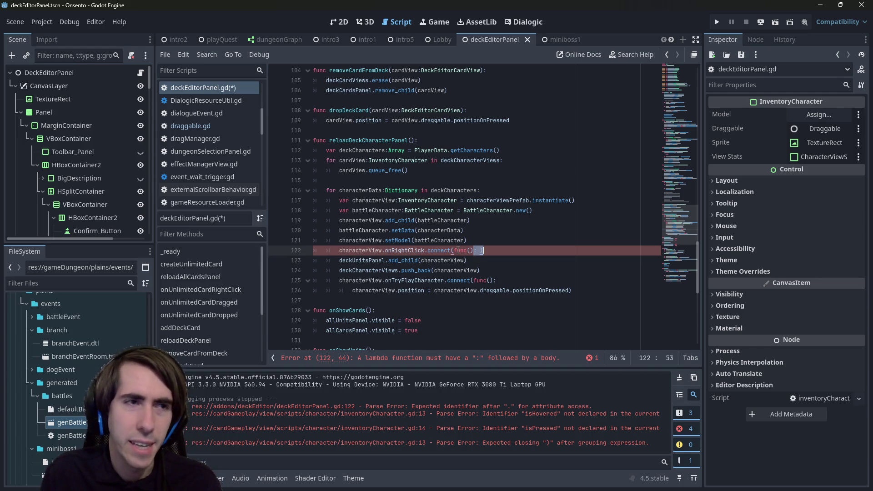
key("Left")
key("Right")
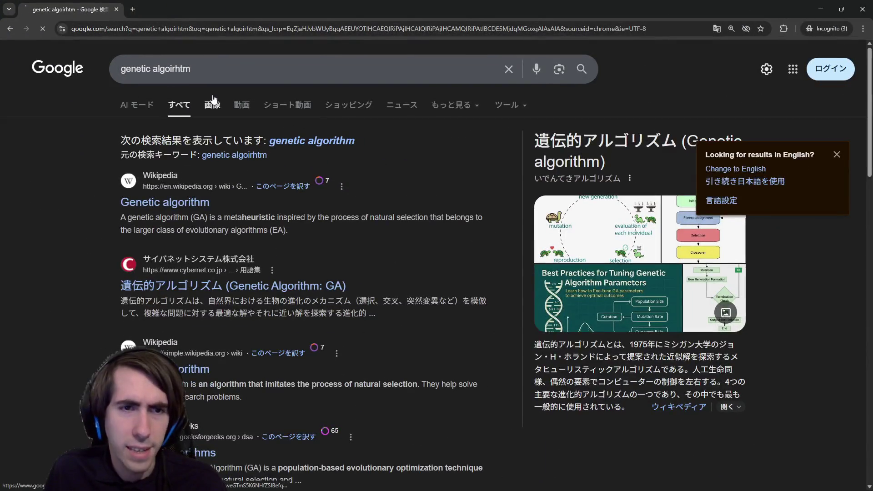
Step: Preview the Generative Design Primer genetic-algorithm image, then bring an 'ant social intelligence' tab here
left_click(214, 102)
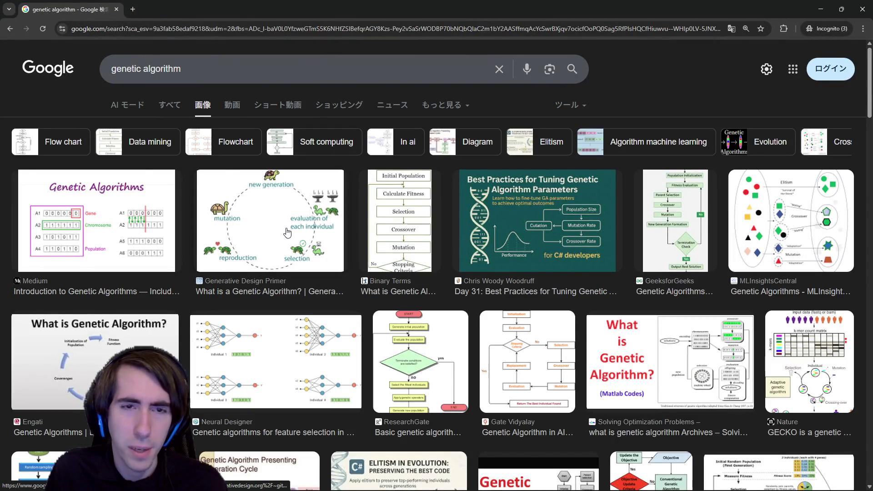
left_click(286, 231)
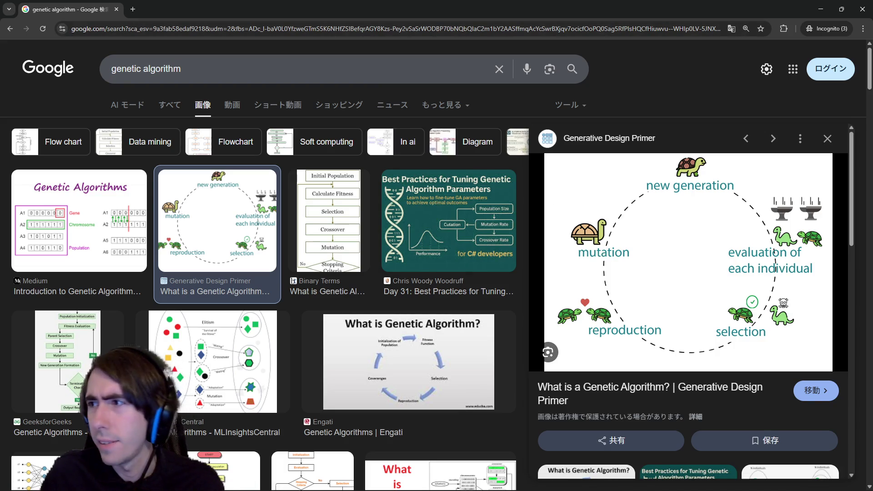
left_click(468, 176, "shift")
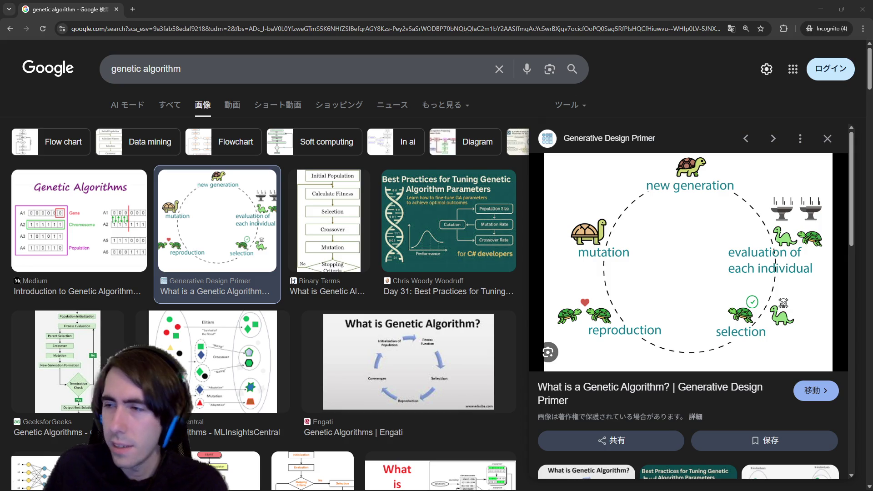
left_click_drag(369, 0, 369, 6)
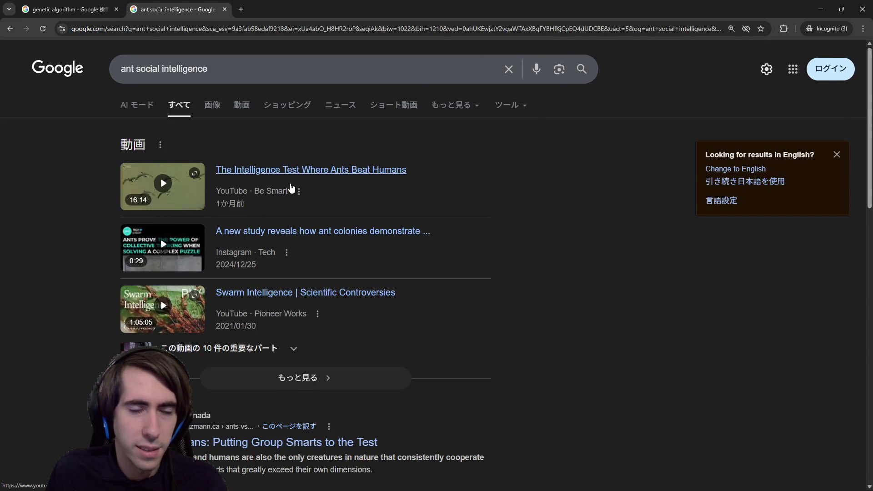
Step: Change the query from 'ant social intelligence' to 'swarm intelligence' and search
scroll(332, 162, "down", 2)
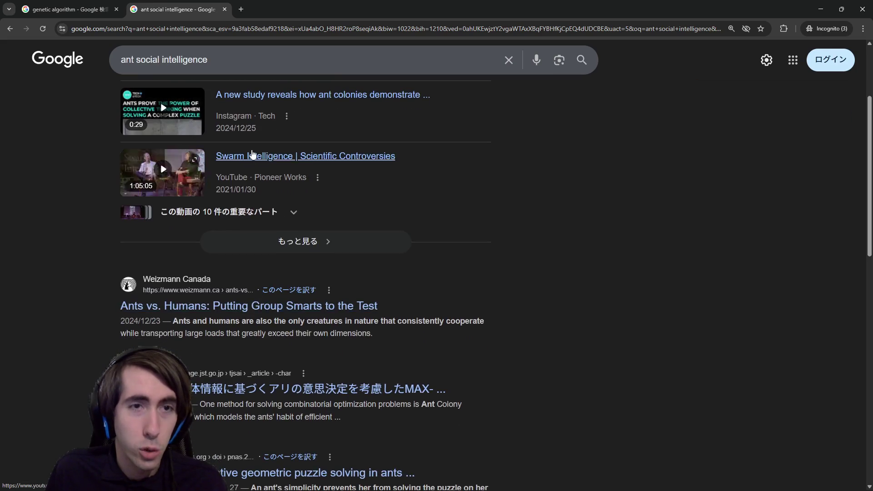
scroll(273, 204, "up", 3)
double_click(145, 55)
type("swarm")
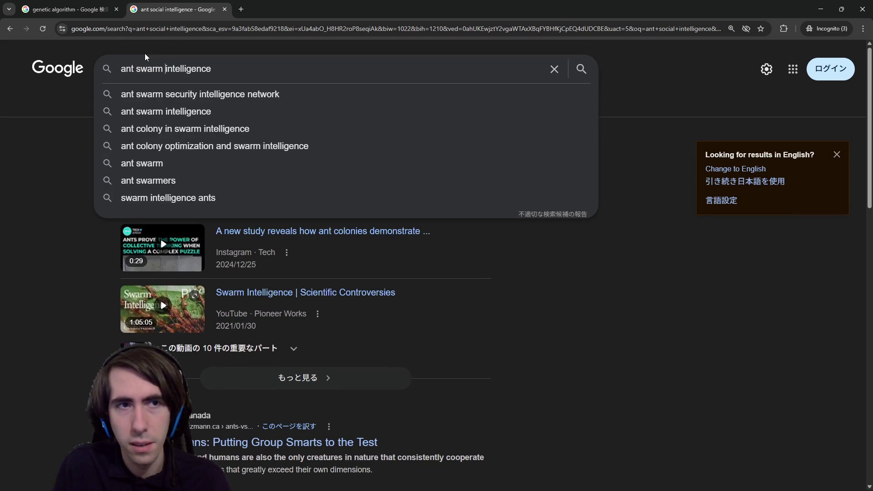
key("Home")
key("Delete")
key("Delete")
key("Delete")
key("Return")
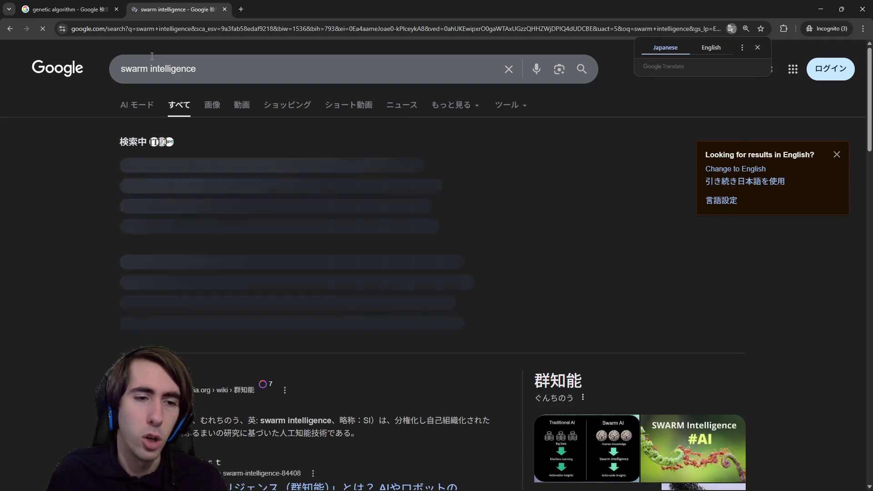
Step: Open the Wikipedia result in a new tab and switch it to the English article
scroll(145, 273, "down", 2)
middle_click(145, 340)
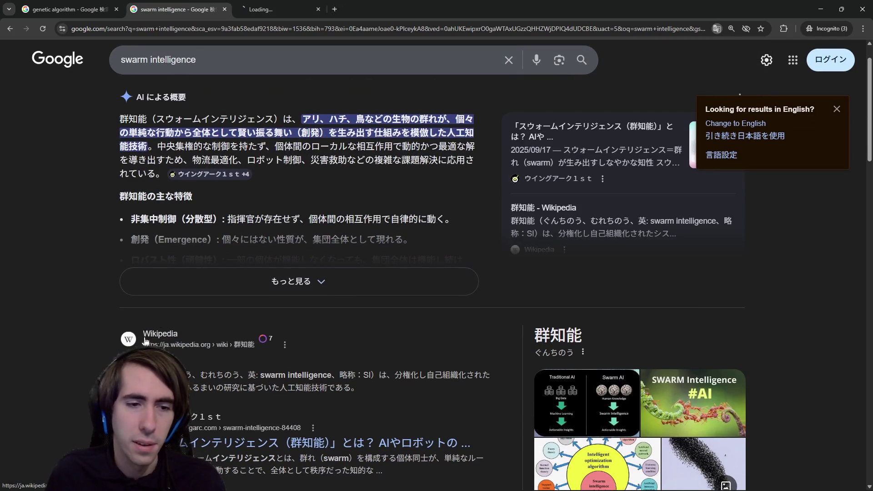
left_click(299, 6)
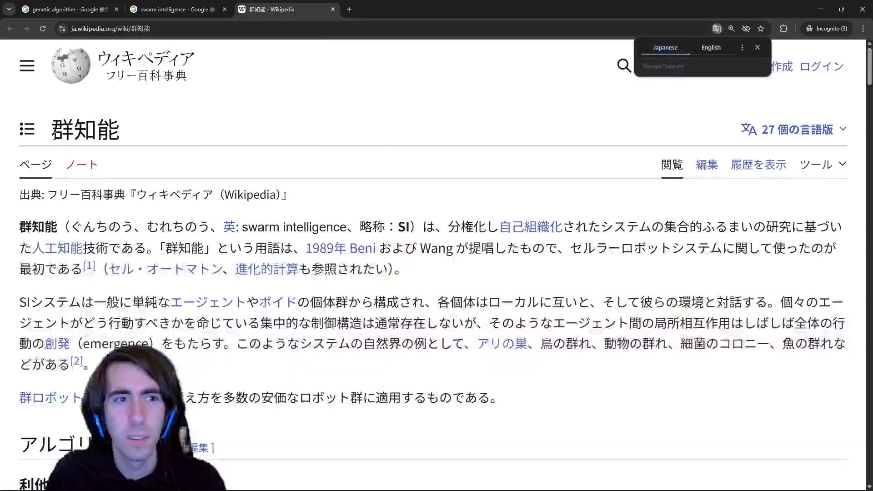
mouse_move(59, 131)
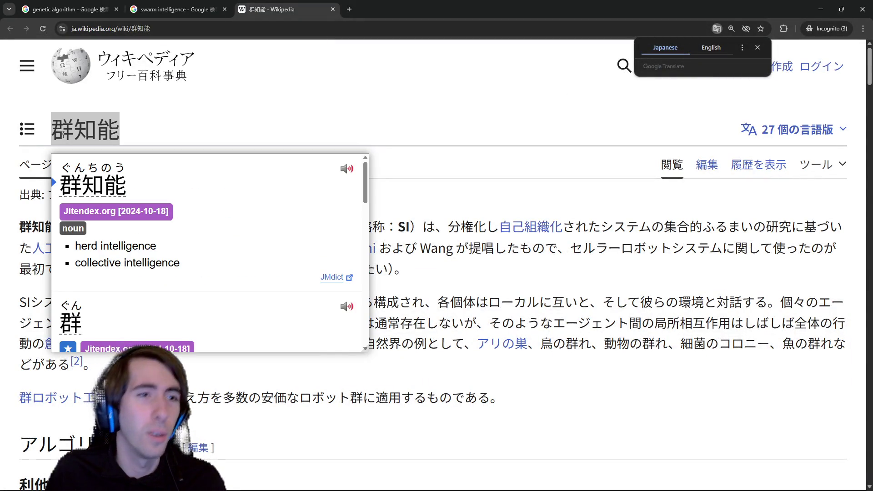
left_click_drag(59, 132, 97, 132)
left_click(608, 118)
left_click(787, 130)
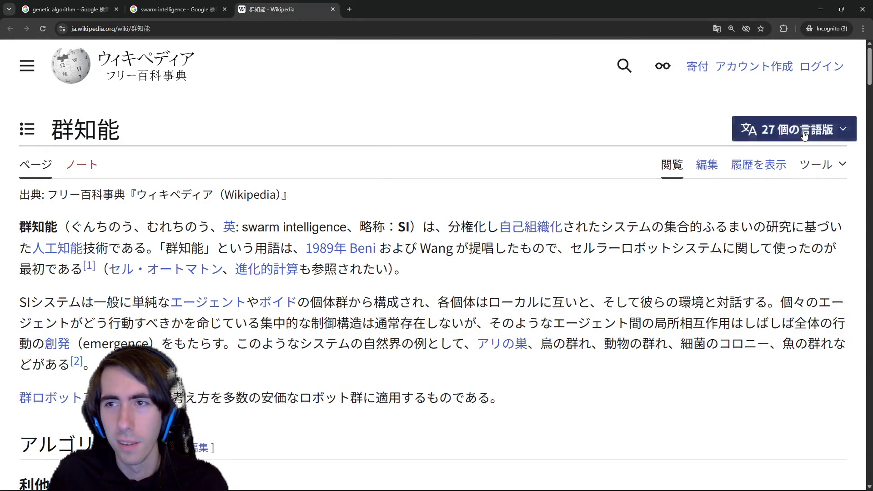
left_click(619, 253)
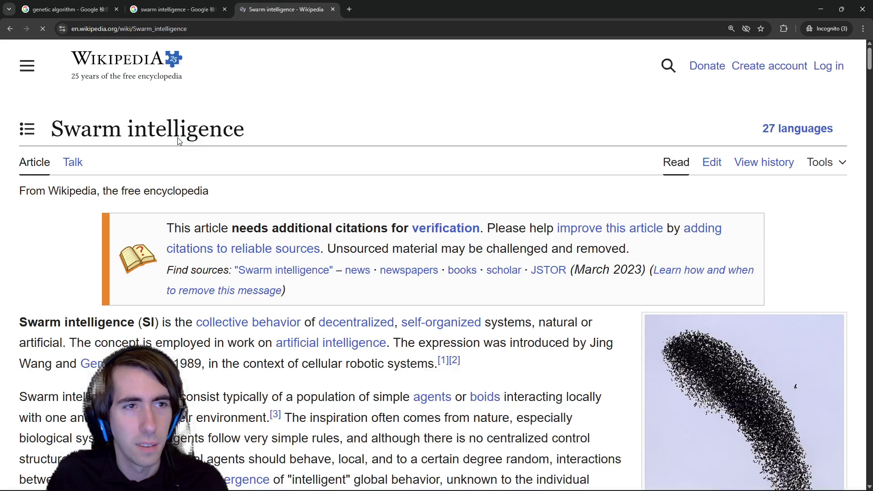
Step: Zoom in and read the Swarm intelligence article intro, then go back to the search tab
key("ctrl+plus")
scroll(417, 198, "down", 4)
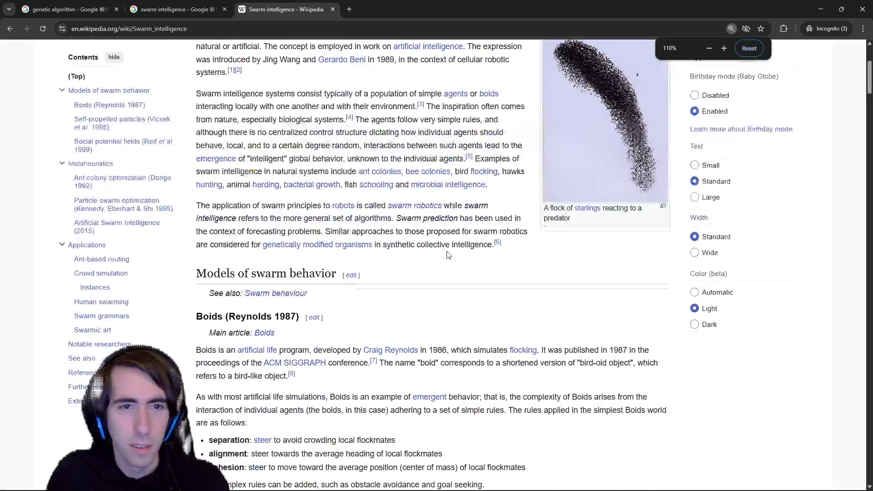
scroll(417, 198, "up", 4)
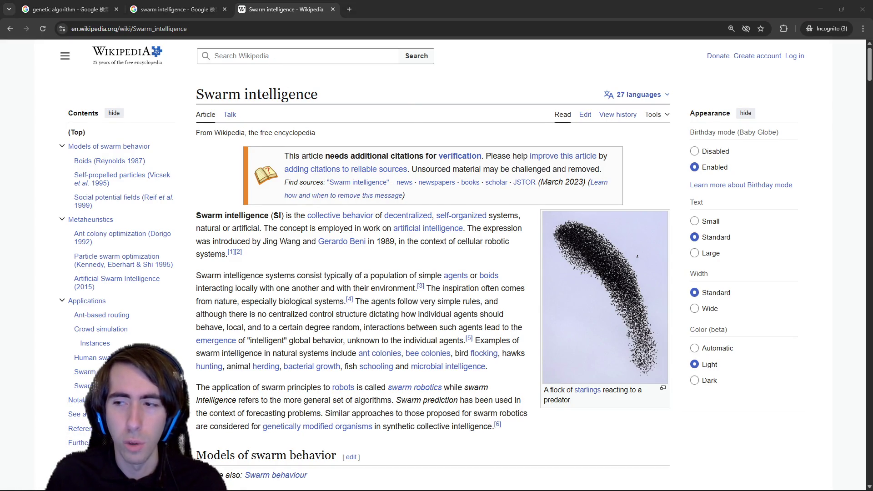
left_click(486, 61)
scroll(536, 178, "down", 2)
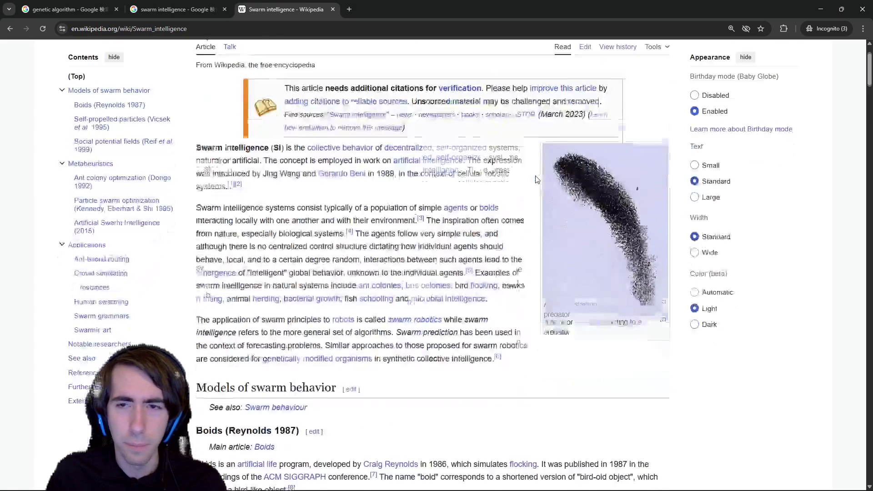
scroll(576, 219, "down", 2)
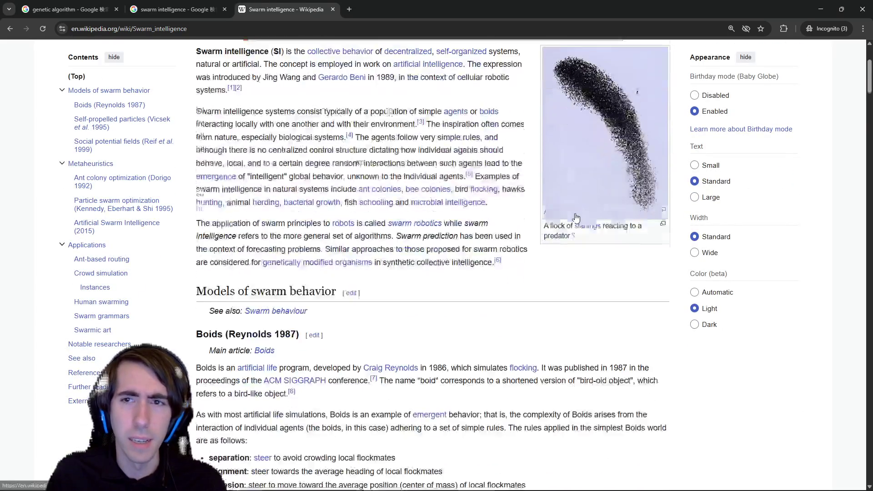
scroll(575, 218, "up", 2)
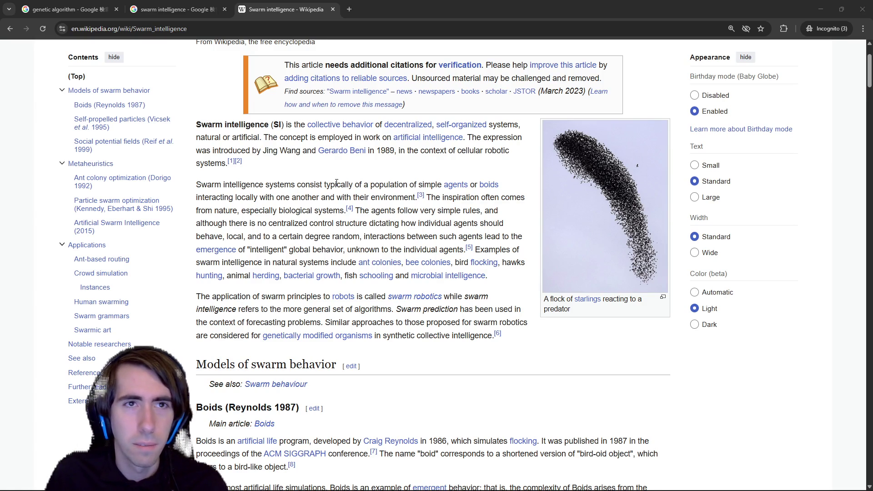
scroll(337, 183, "down", 1)
scroll(332, 182, "up", 1)
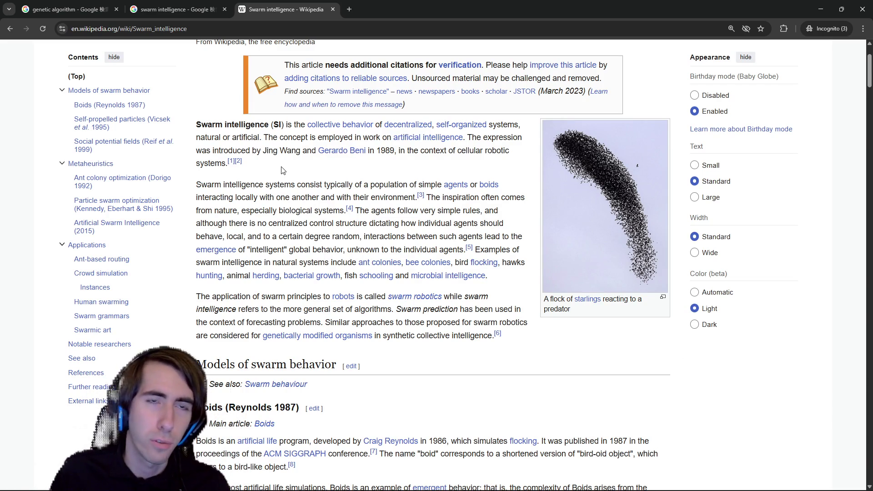
left_click(158, 9)
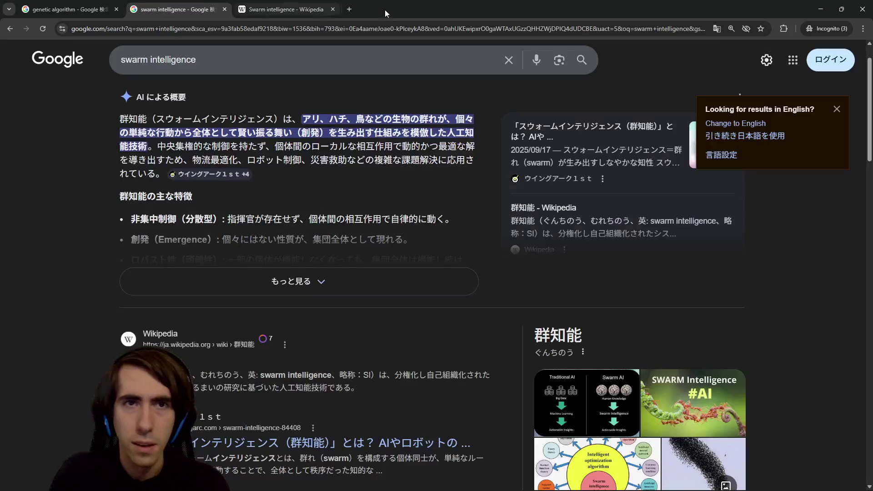
Step: Minimise the browser and return to line 122's onRightClick connect call in deckEditorPanel.gd
left_click(286, 9)
left_click(819, 10)
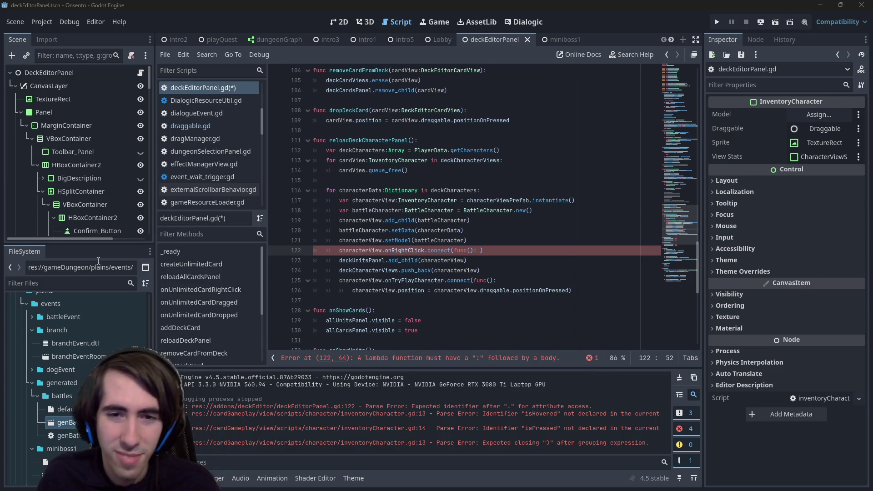
double_click(405, 250)
left_click(338, 22)
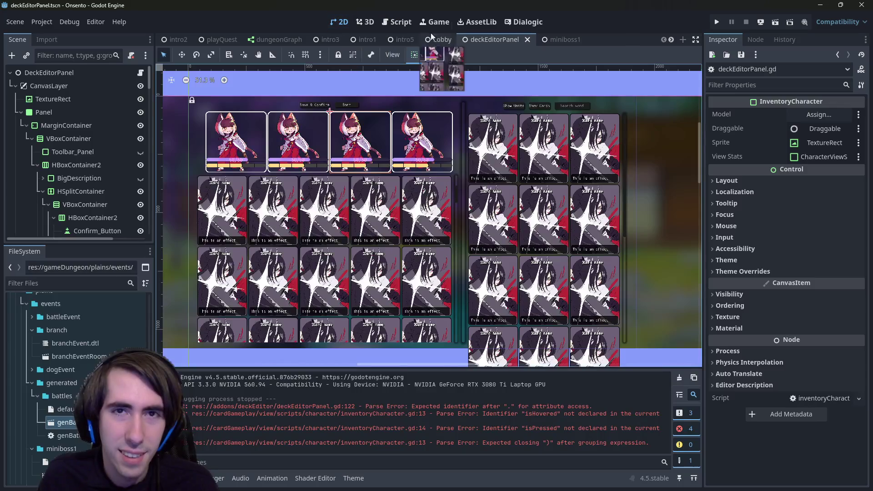
left_click(398, 22)
left_click(473, 250)
scroll(682, 211, "down", 2)
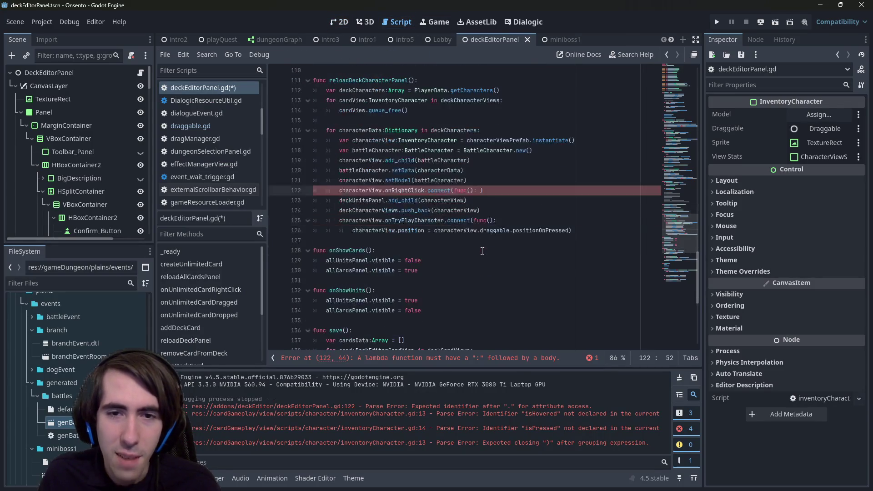
Step: Close the onRightClick connect call on line 122 with ')'
scroll(682, 212, "up", 2)
scroll(676, 208, "up", 2)
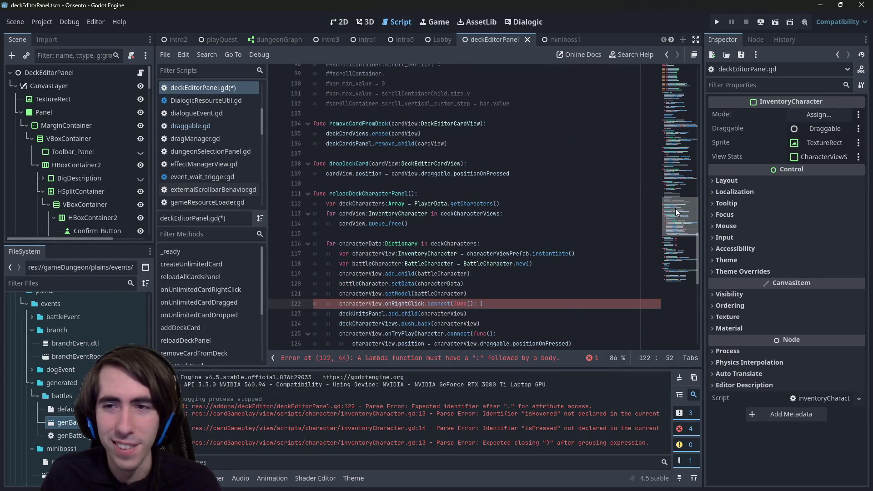
mouse_move(676, 209)
left_mouse_down()
mouse_move(648, 126)
mouse_move(665, 227)
left_mouse_up()
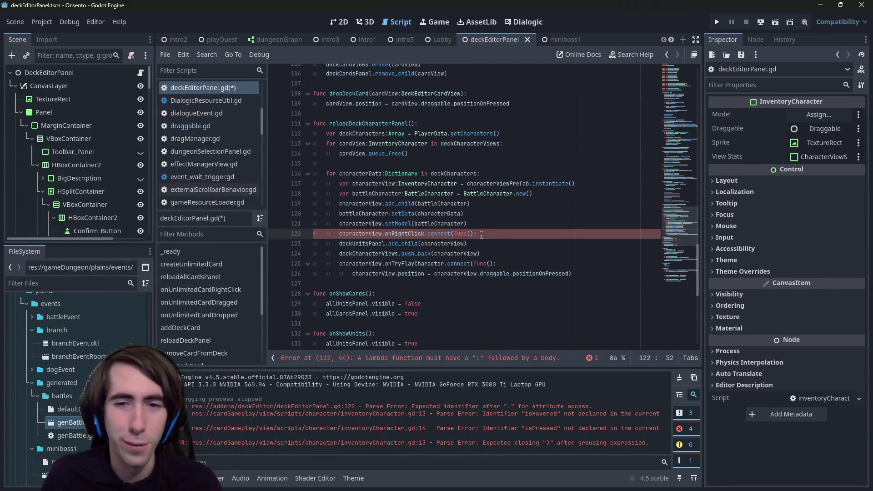
type(")")
left_click(455, 233)
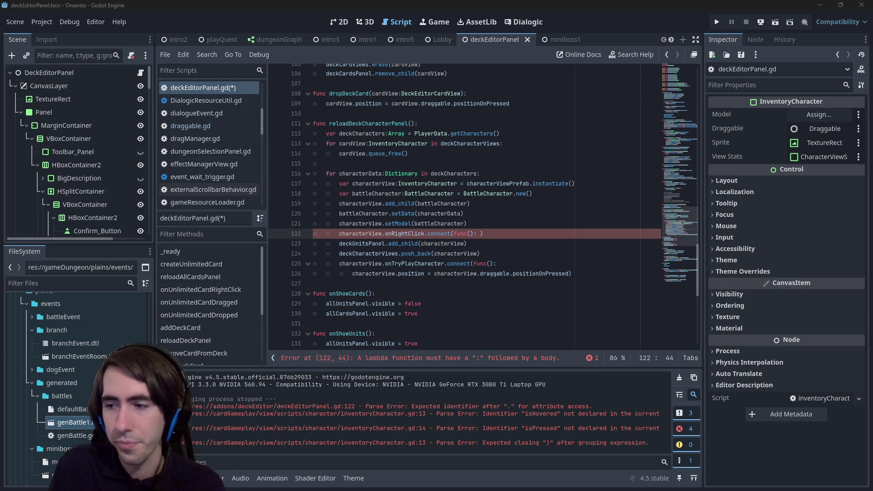
left_click(413, 233)
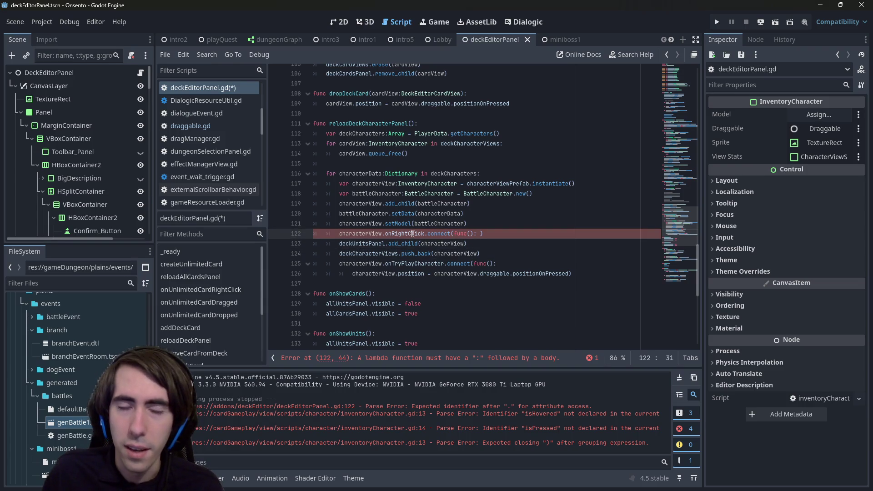
scroll(472, 242, "down", 3)
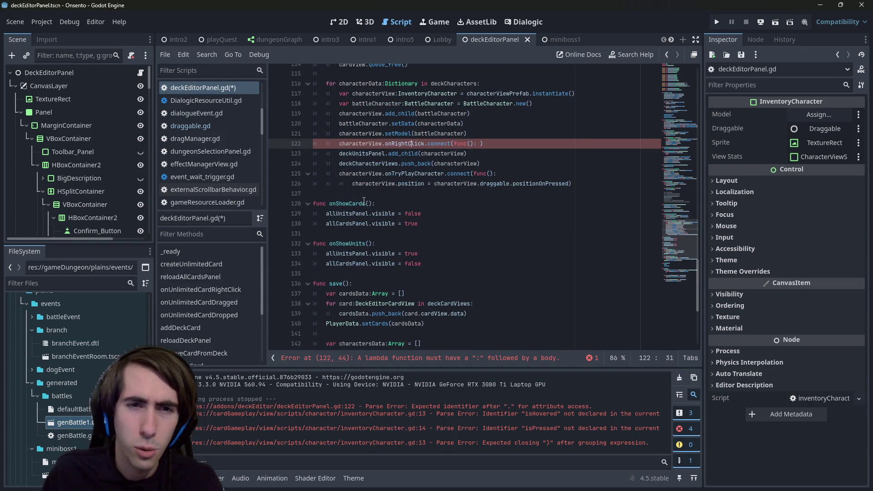
Step: Open a new line above onShowCards and start typing 'func character'
left_click(364, 201)
key("Up")
key("Return")
key("Return")
key("Up")
type("fun")
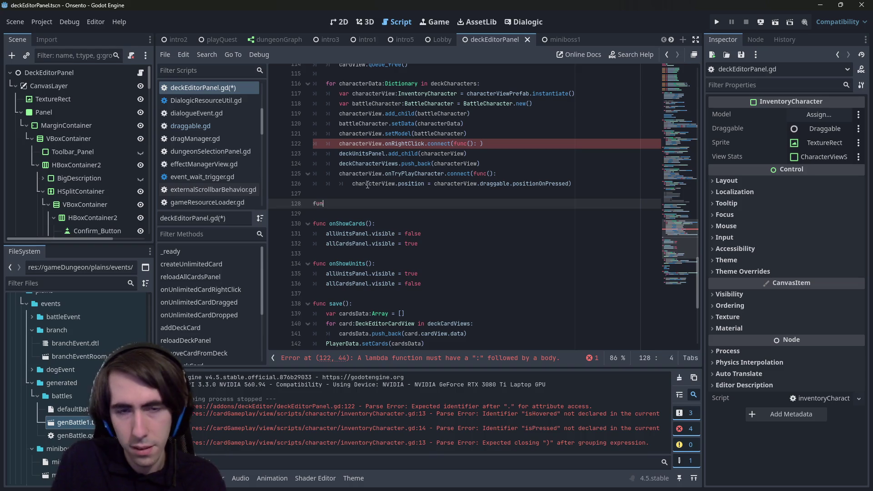
type("c character")
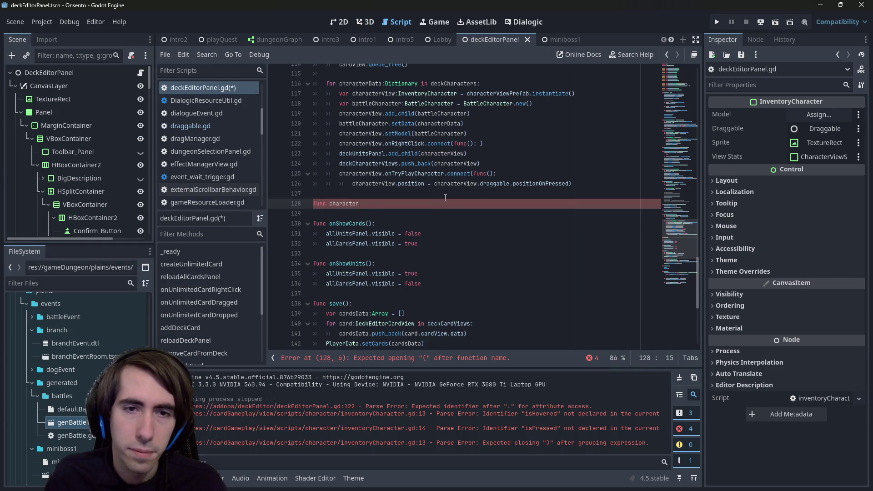
Step: Write 'func onCharacterRightClick():' with a 'pass' body at line 128, then save with Ctrl+S
key("ctrl+BackSpace")
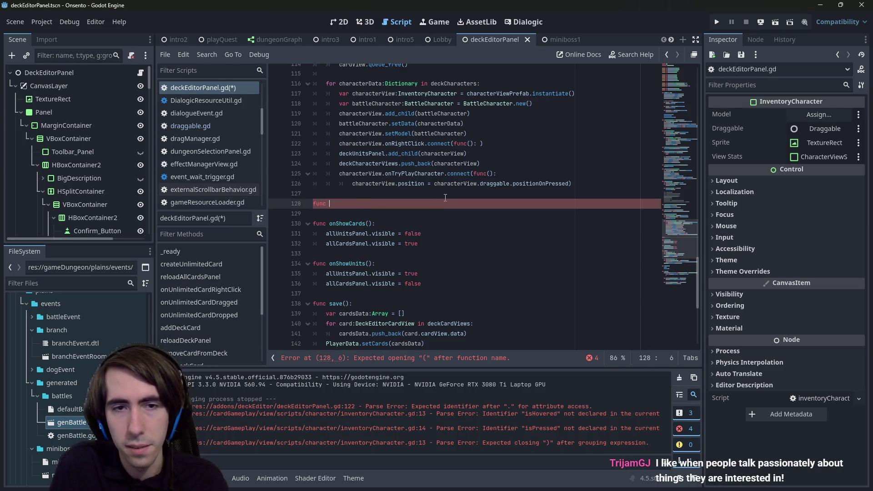
type("onCharacterRight")
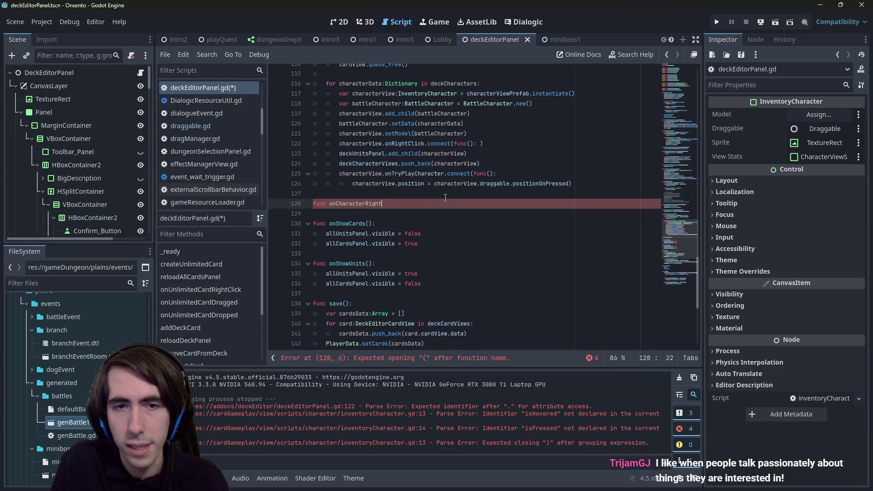
type("Click():")
key("Return")
type("pass")
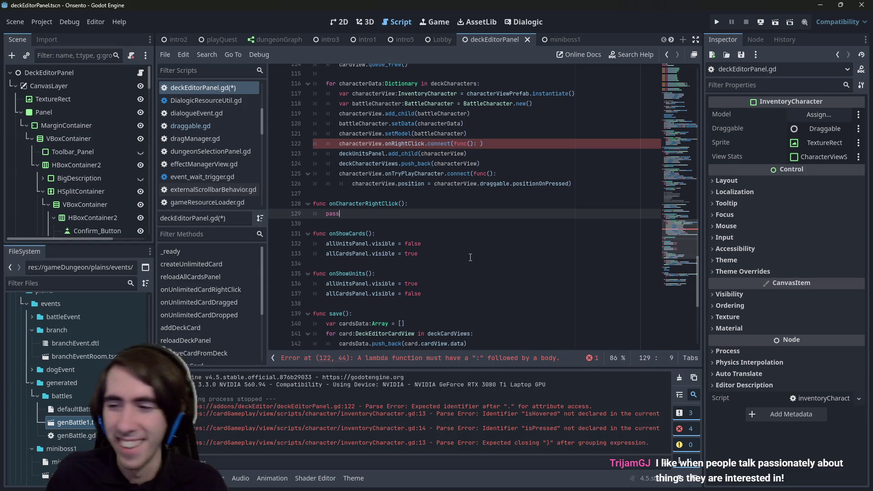
key("ctrl+s")
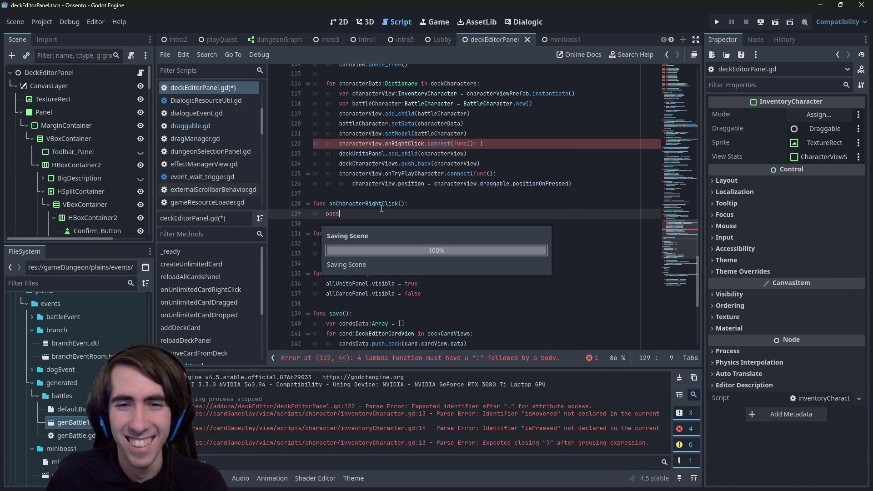
Step: Replace the lambda wrapper on line 122 with onCharacterRightClick.bind() and save
left_click(477, 144)
type("onCharacterRightClick()")
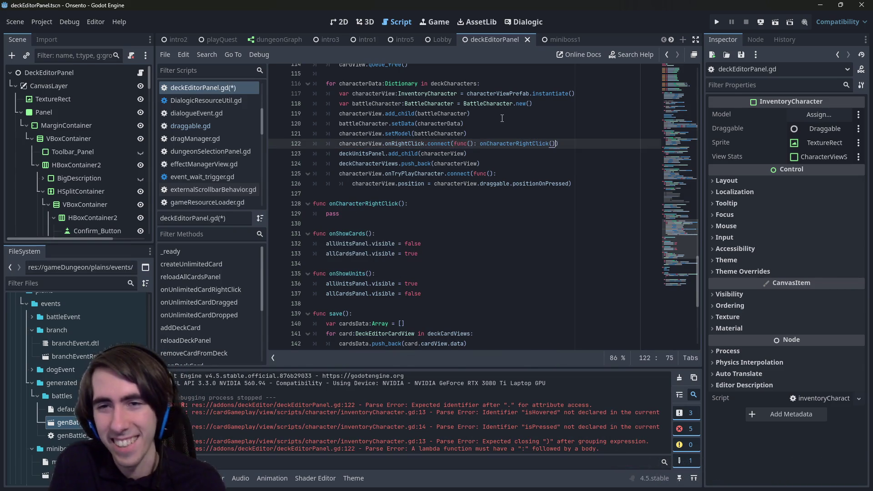
key("ctrl+s")
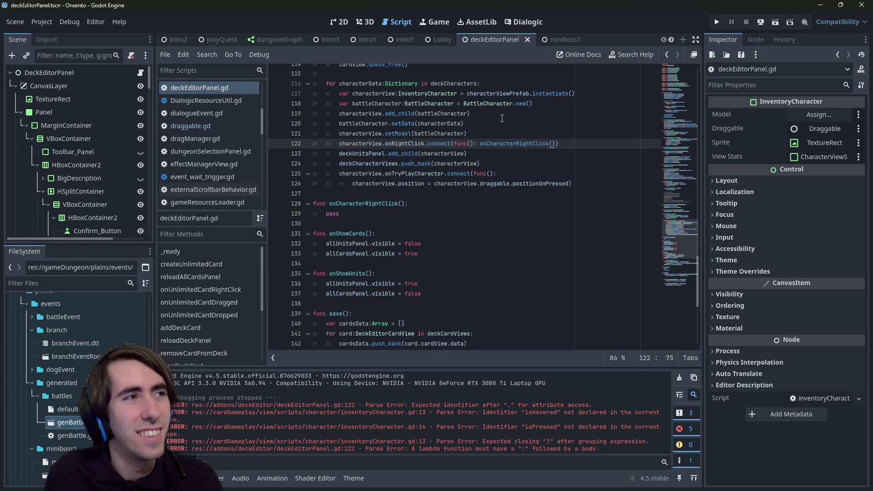
key("ctrl+Left")
key("ctrl+Left")
key("BackSpace")
key("BackSpace")
key("BackSpace")
key("ctrl+s")
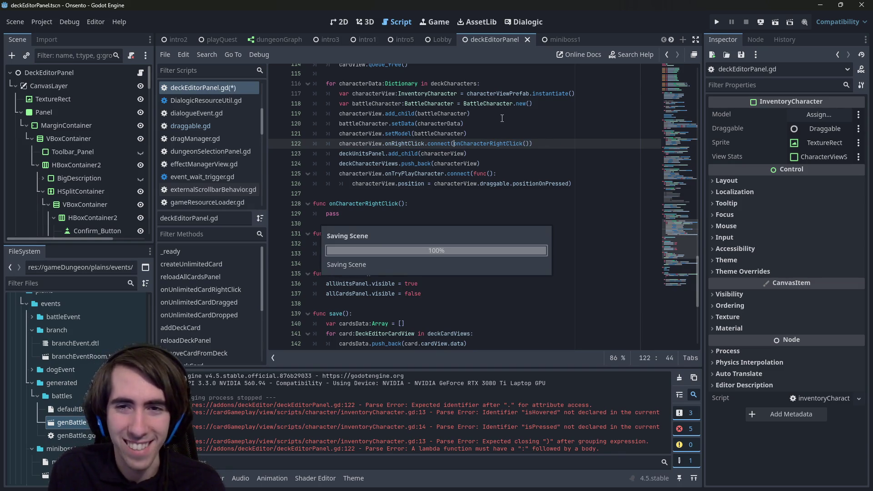
type(".")
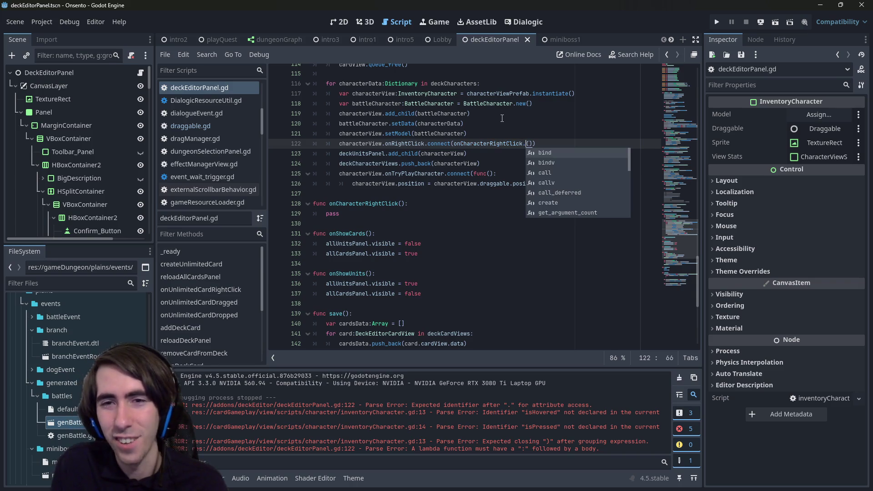
key("Return")
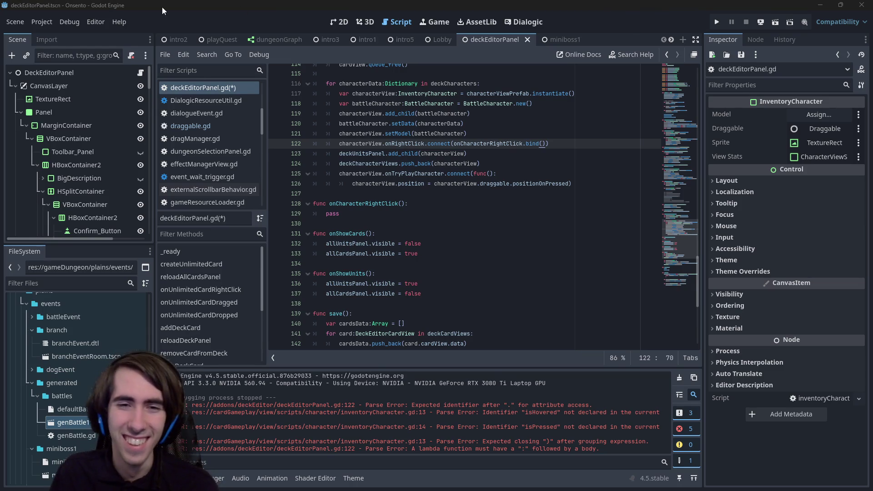
Step: Select the word bind on line 122 to look up its documentation
left_click(531, 214)
left_click(537, 144)
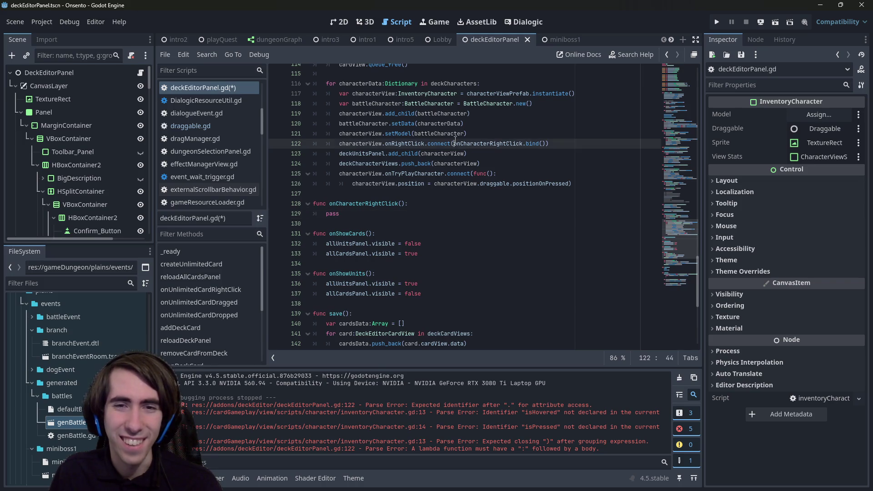
double_click(533, 143)
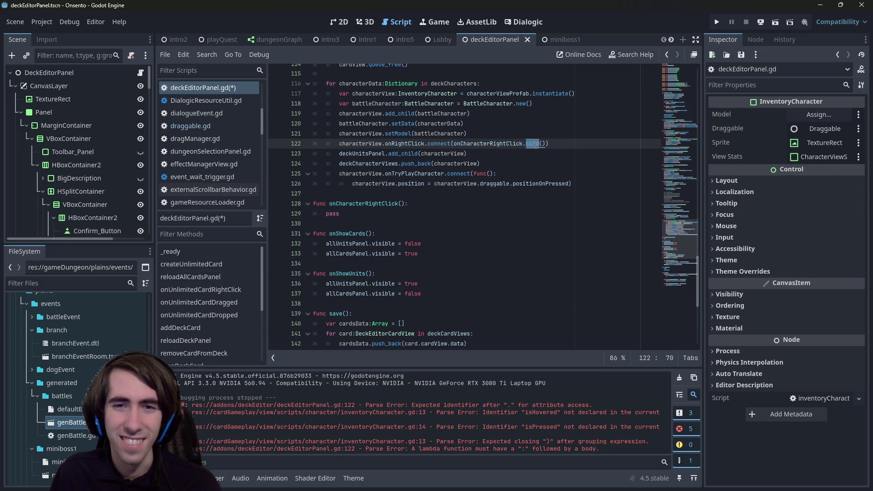
left_click(533, 143)
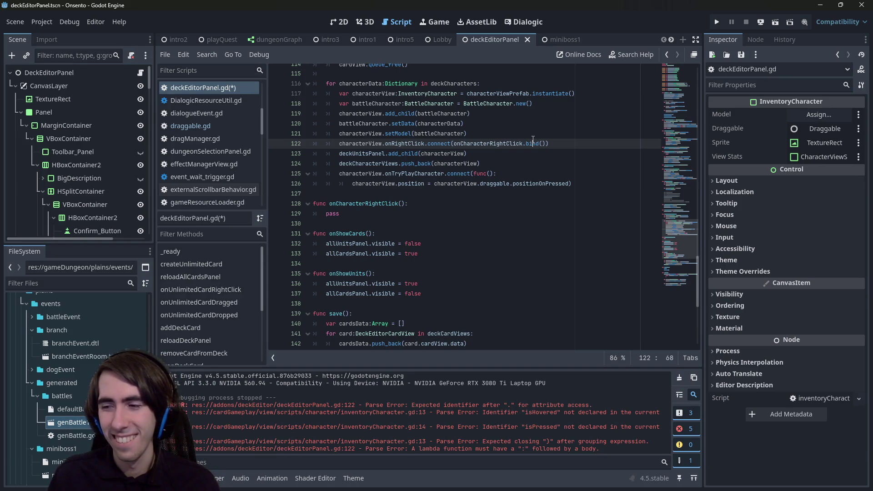
left_click(533, 143, "ctrl")
Step: Step back through the editor history from the bind documentation
key("alt+Left")
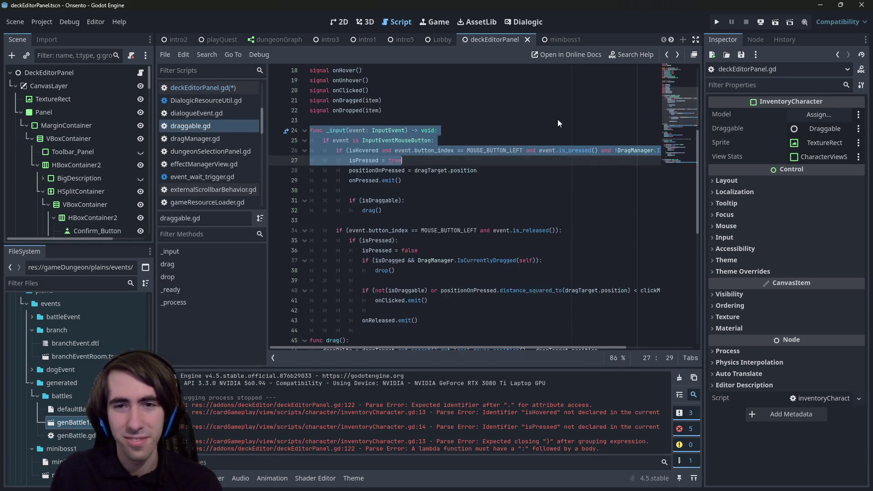
key("alt+Left")
key("alt+Left")
key("alt+Left")
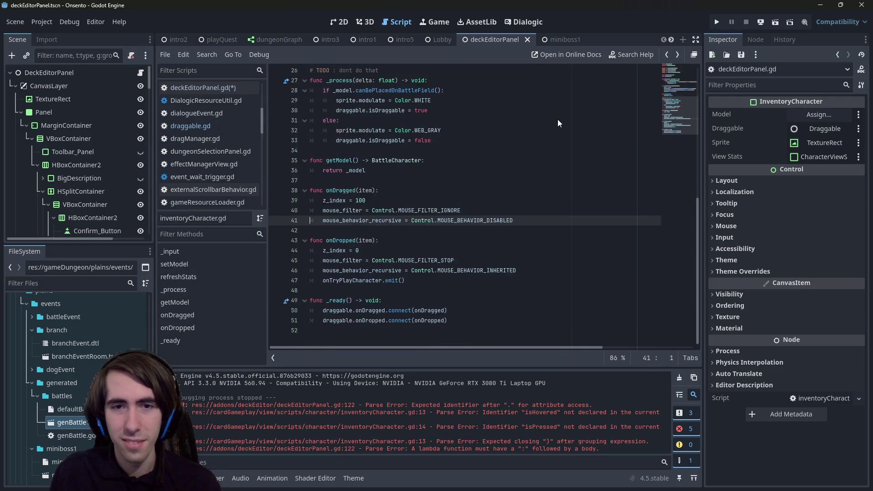
key("alt+Left")
key("alt+Left")
key("alt+Left")
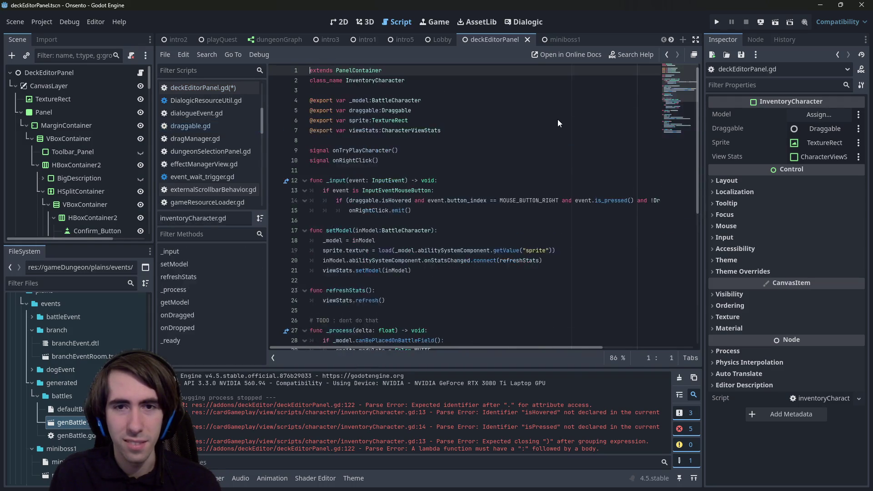
key("alt+Left")
key("alt+Left")
key("alt+Left")
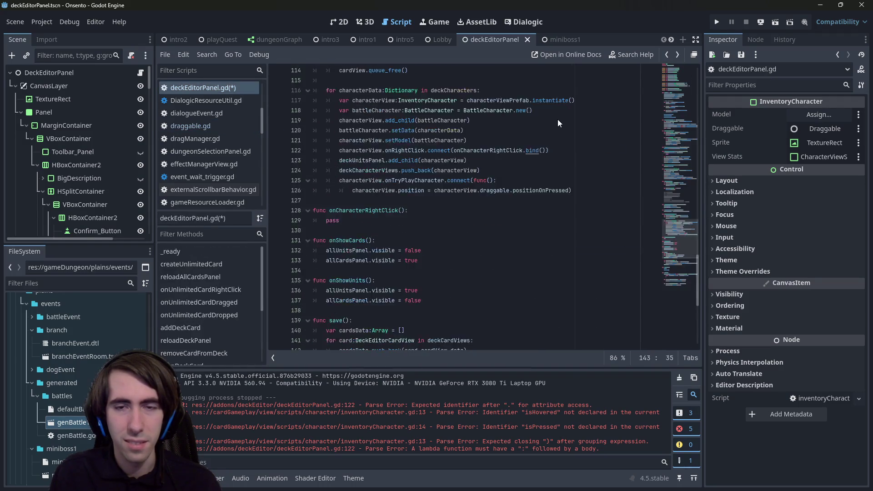
key("alt+Left")
key("alt+Left")
key("alt+Left")
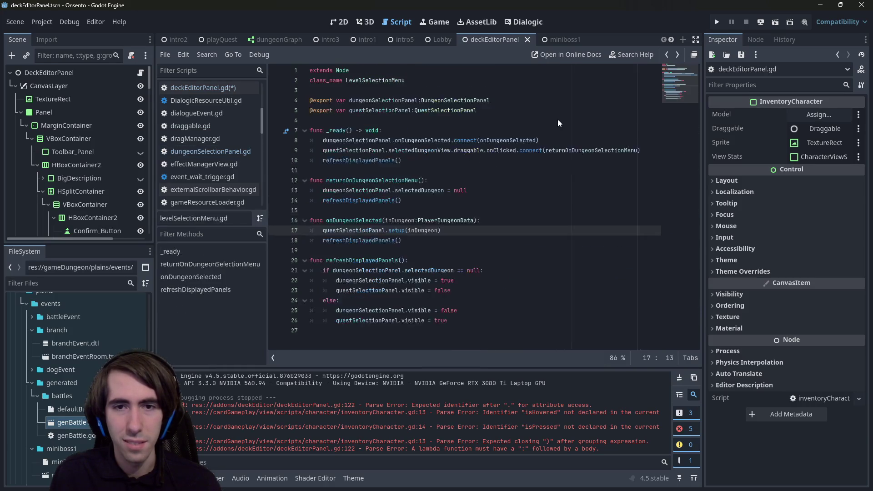
Step: Return to deckEditorPanel.gd at line 122 and save it
left_click(215, 86)
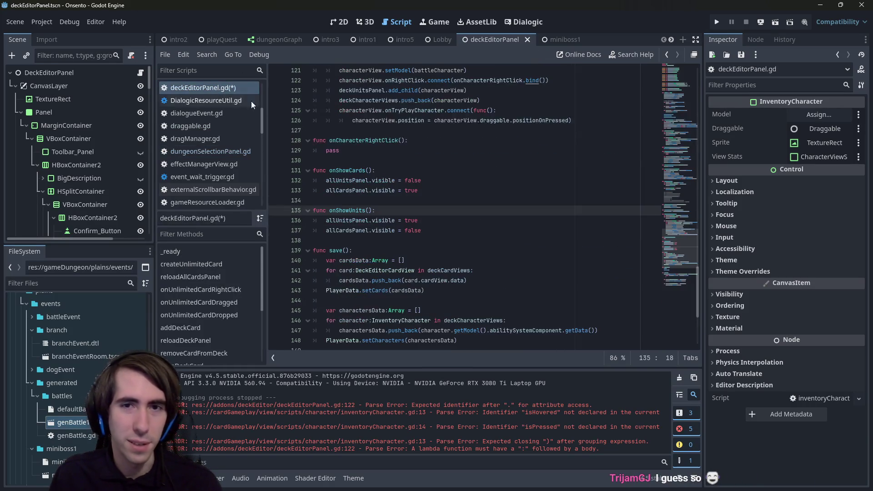
key("alt+Left")
key("alt+Left")
key("ctrl+s")
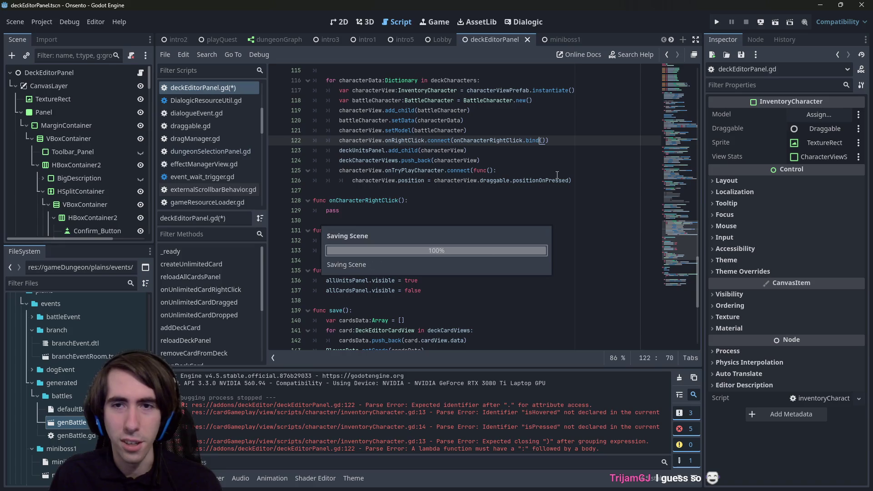
scroll(557, 175, "up", 1)
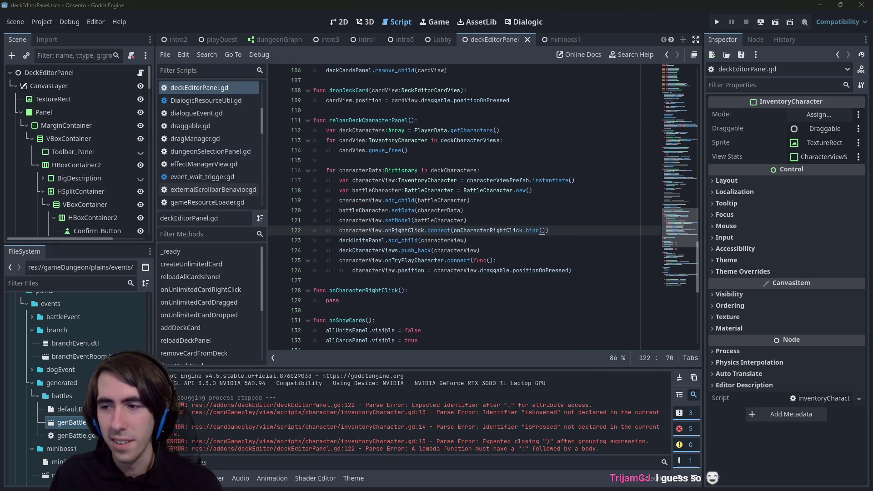
left_click(548, 229)
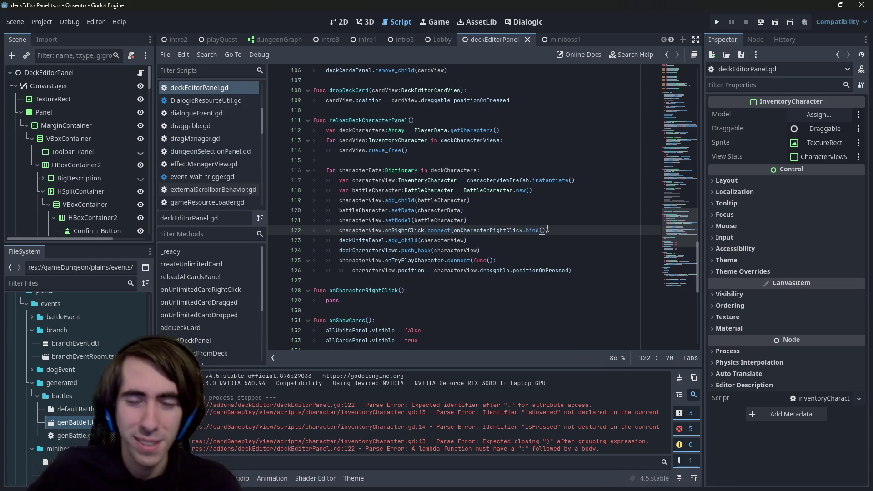
type(")")
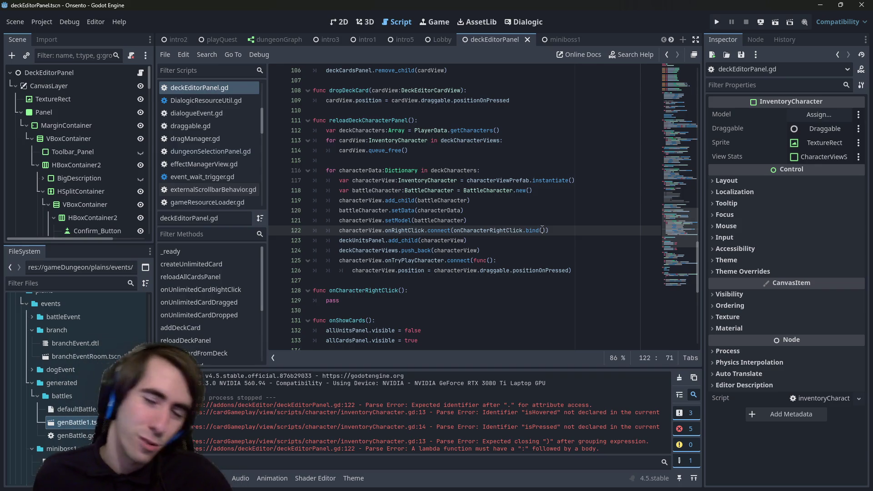
key("BackSpace")
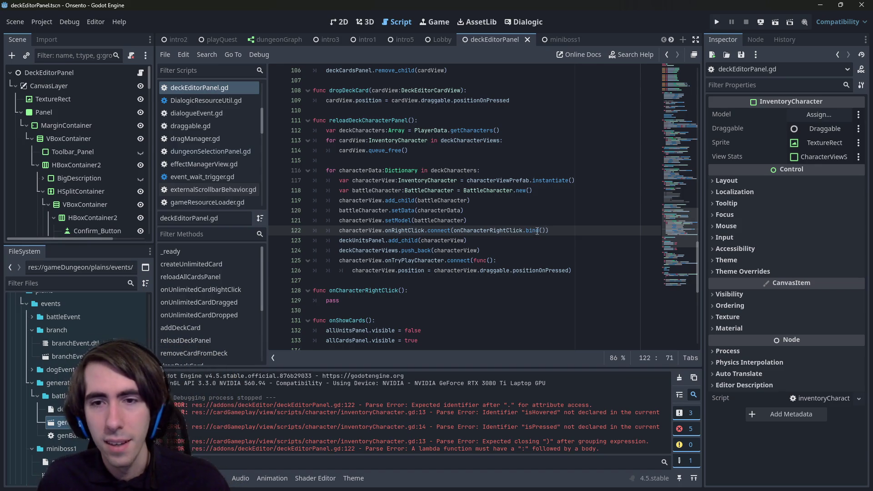
type(")")
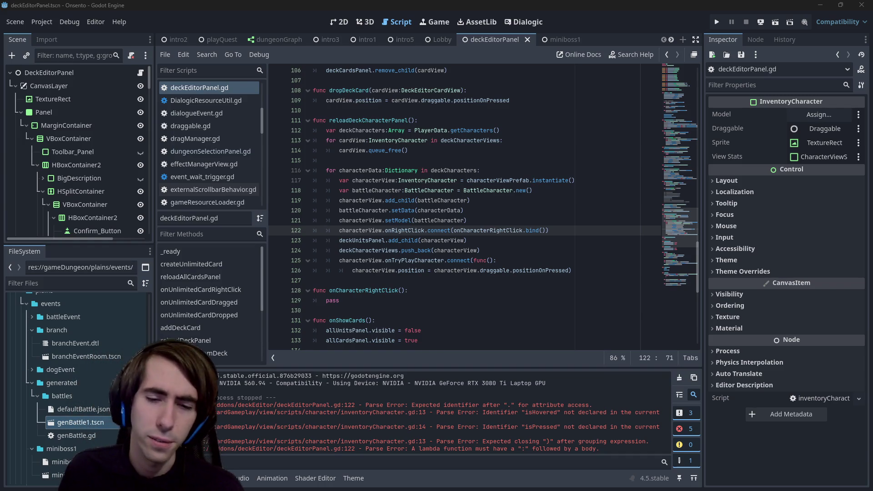
left_click(570, 231)
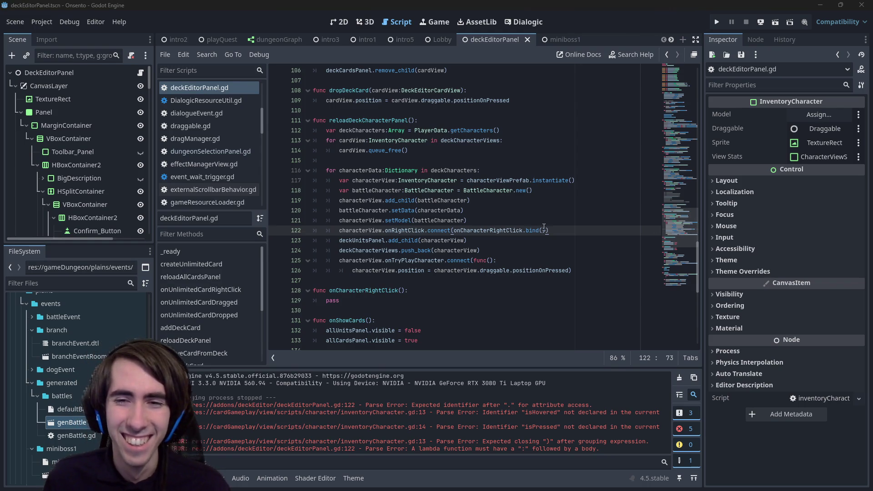
key("BackSpace")
key("BackSpace")
key("BackSpace")
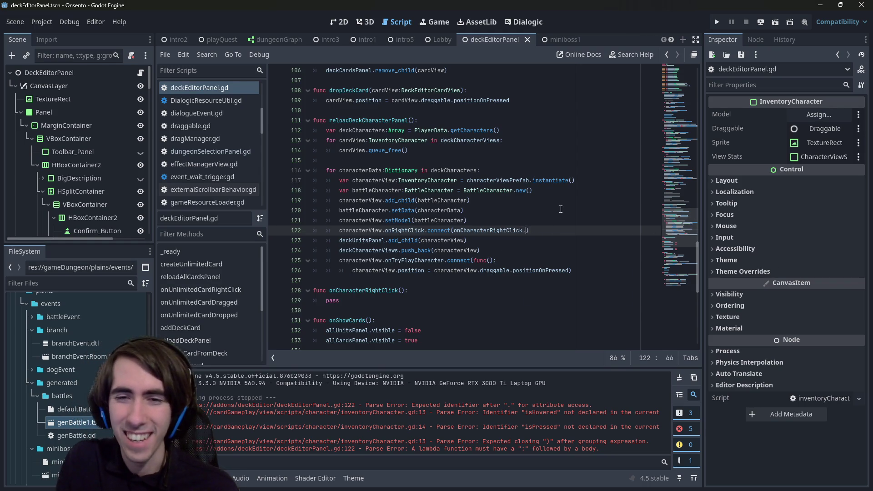
type("bind(")
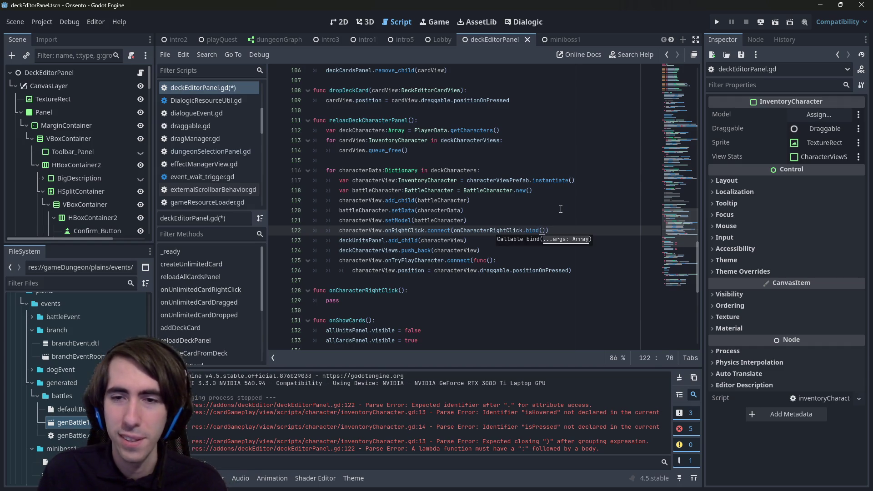
key("Left")
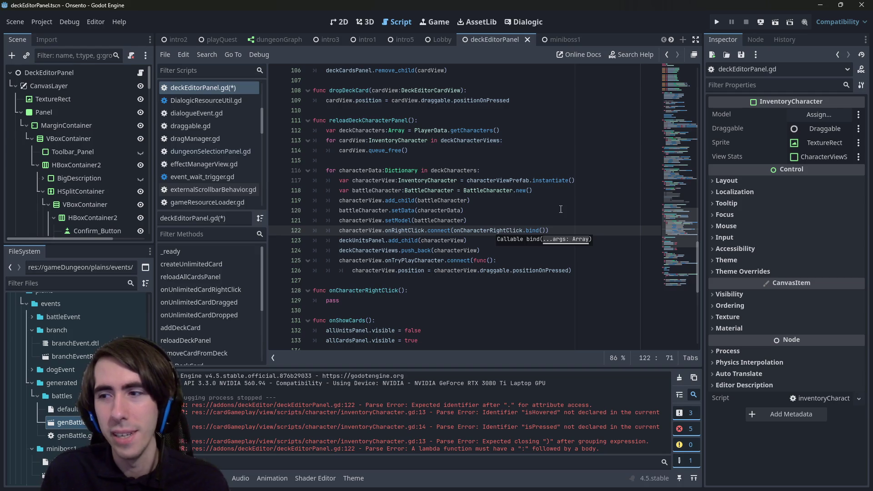
key("Escape")
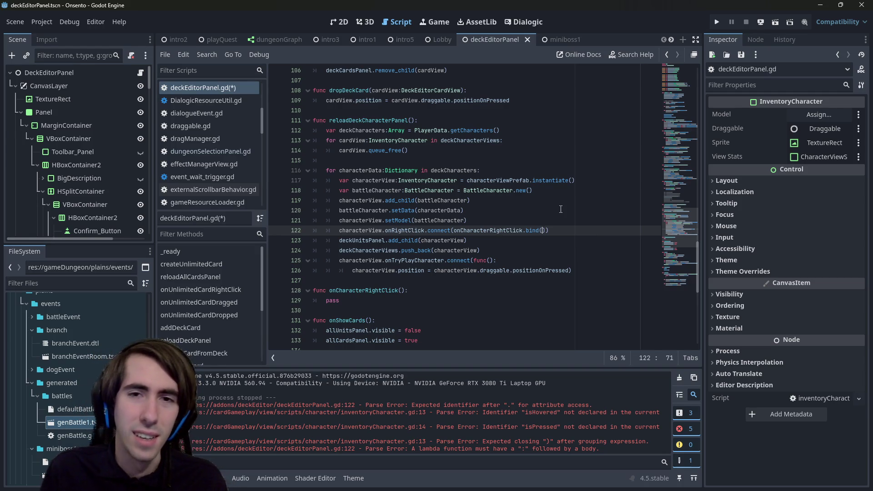
key("ctrl+shift+Left")
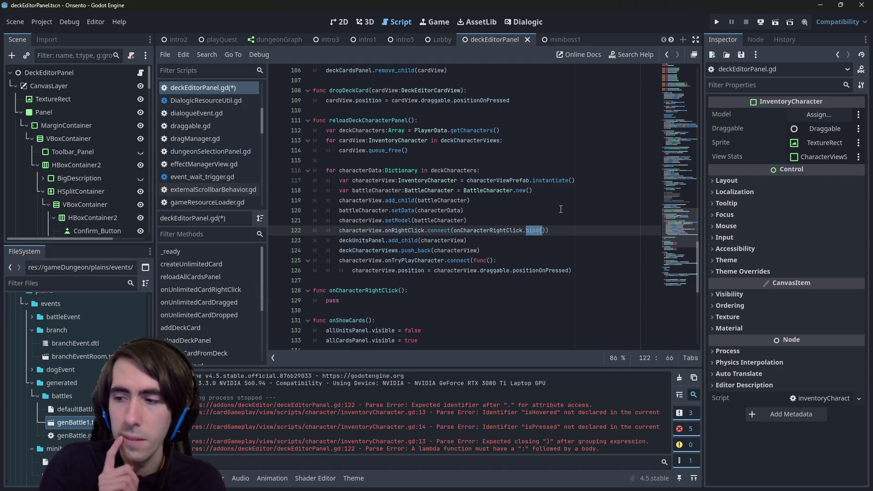
key("Right")
key("Right")
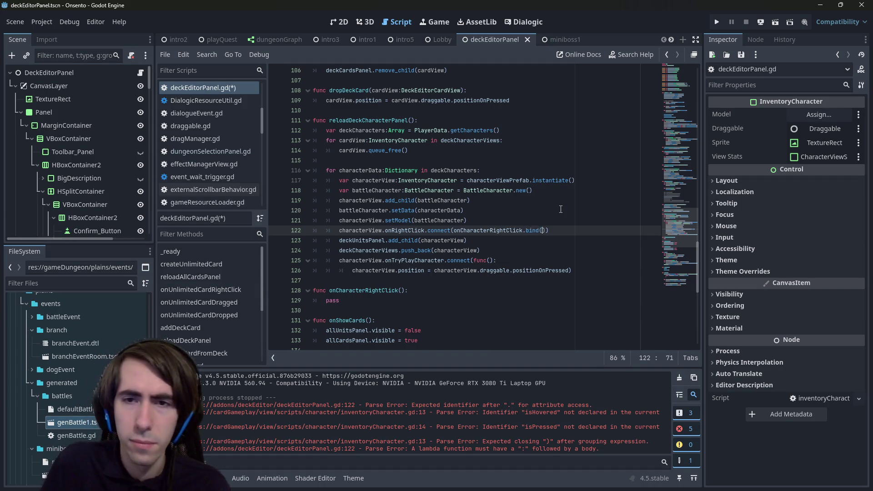
key("Return")
key("ctrl+z")
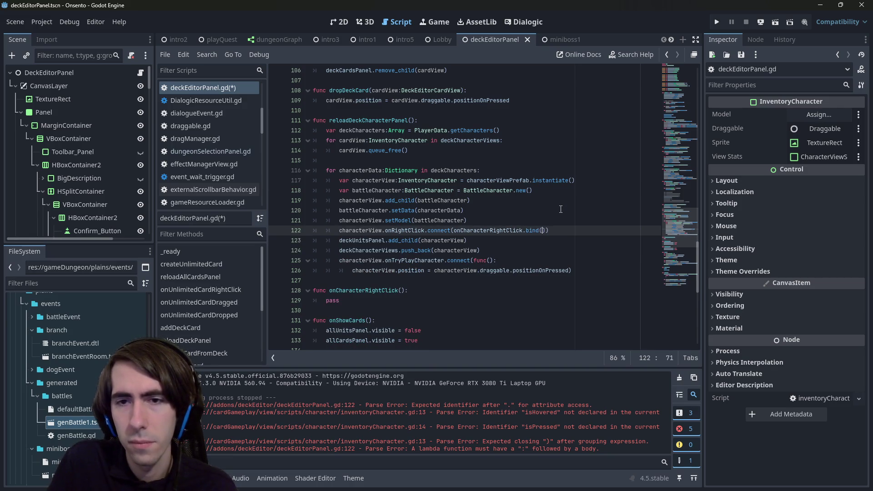
Step: Give onCharacterRightClick on line 128 a characterView:InventoryCharacter parameter and save
double_click(511, 232)
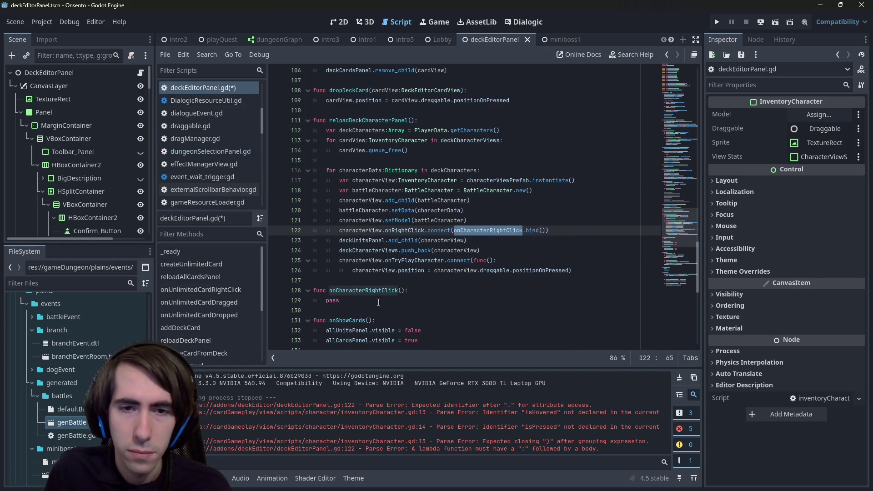
left_click(401, 291)
type("char")
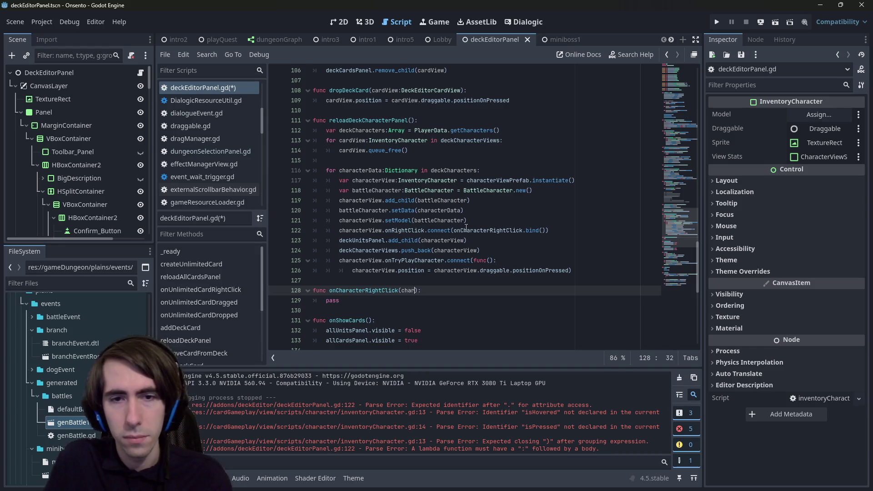
type("acter")
type(":InventoryChar")
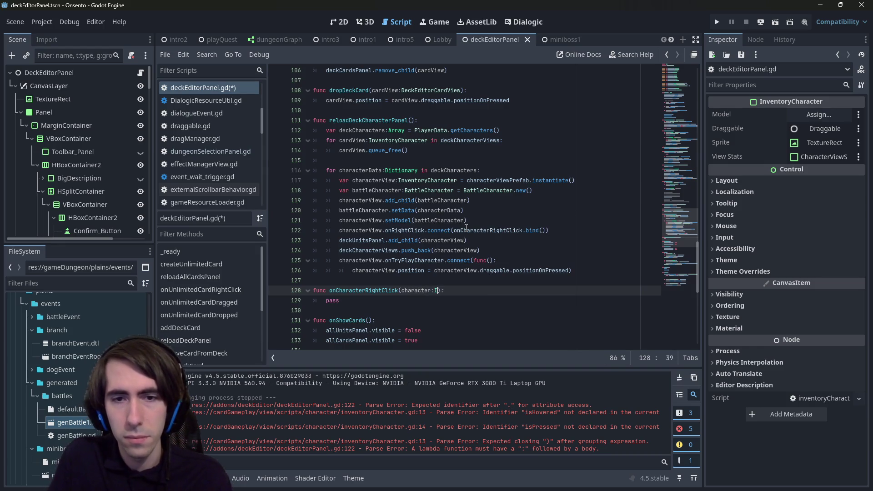
type("acter")
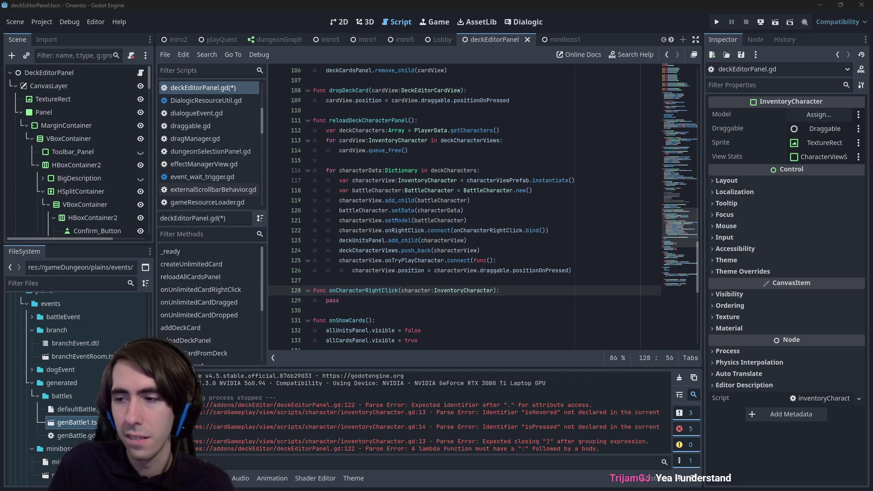
left_click(429, 292)
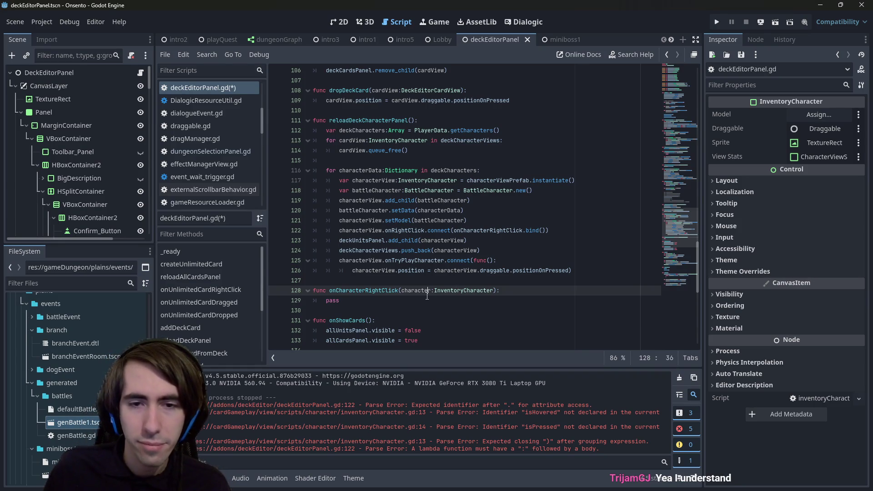
left_click(433, 291)
type("View")
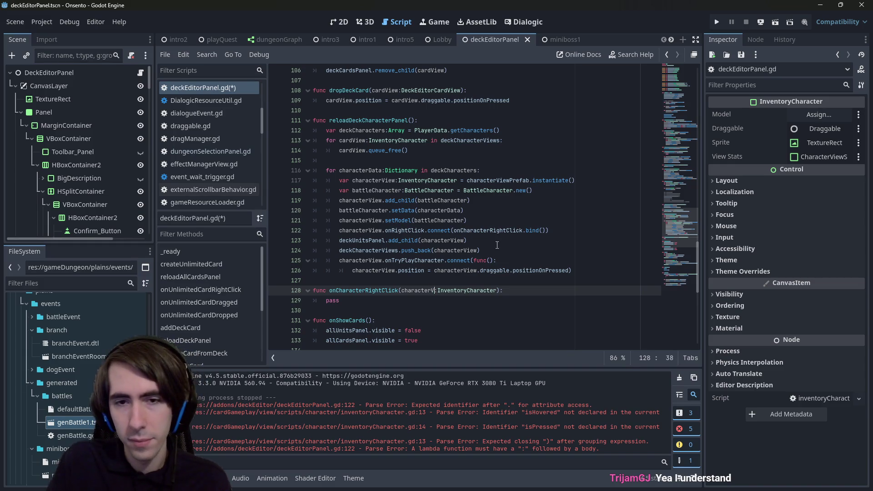
key("ctrl+s")
key("ctrl+shift+Left")
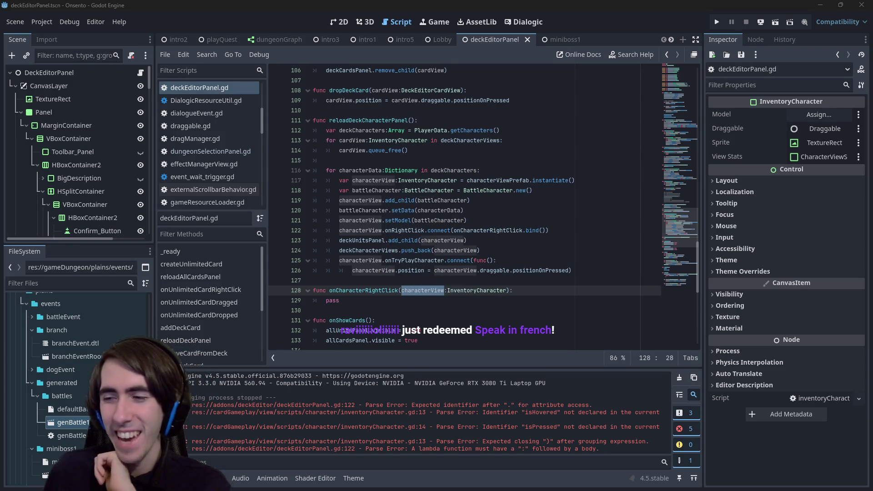
double_click(328, 300)
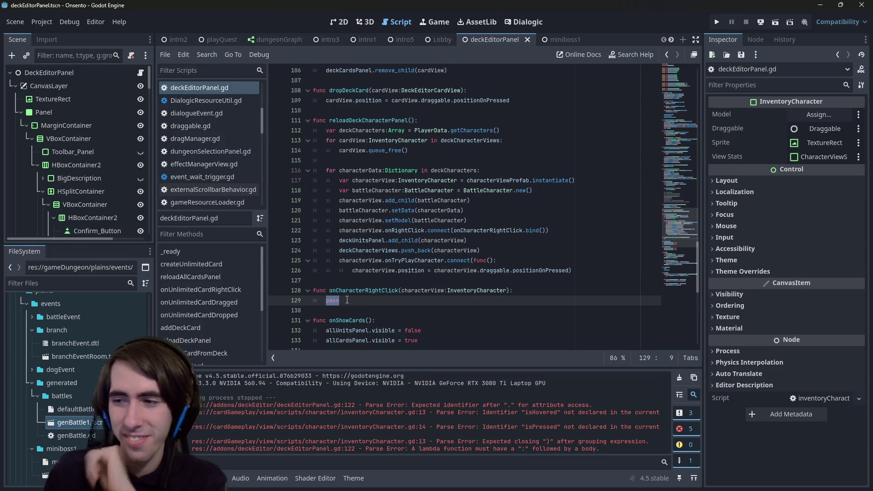
Step: Replace the handler's pass with a characterView.reparent() call
type("characterView")
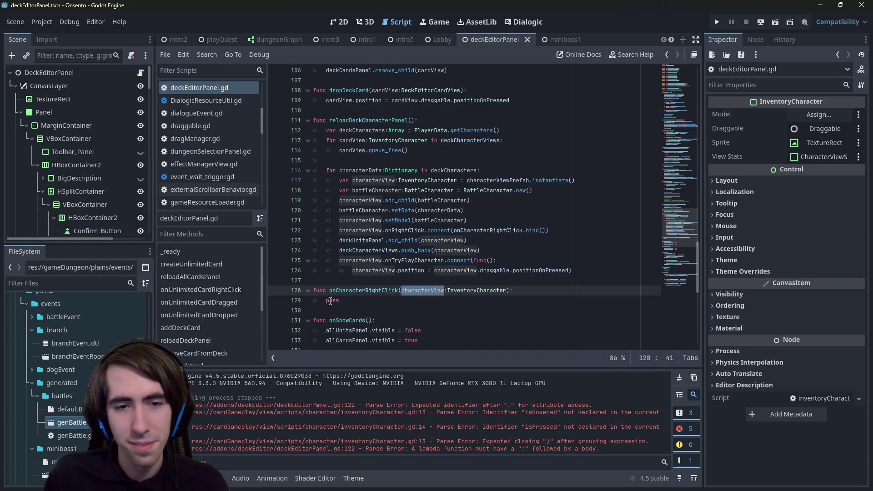
scroll(444, 269, "down", 1)
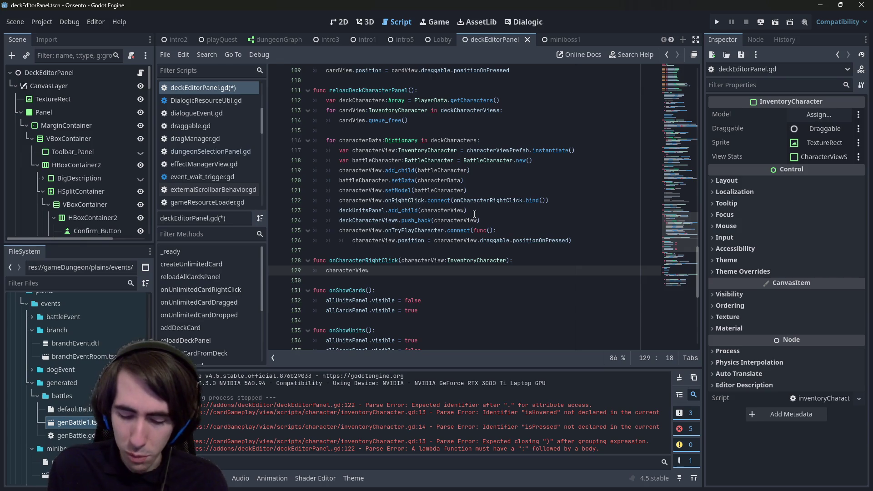
type(".repare")
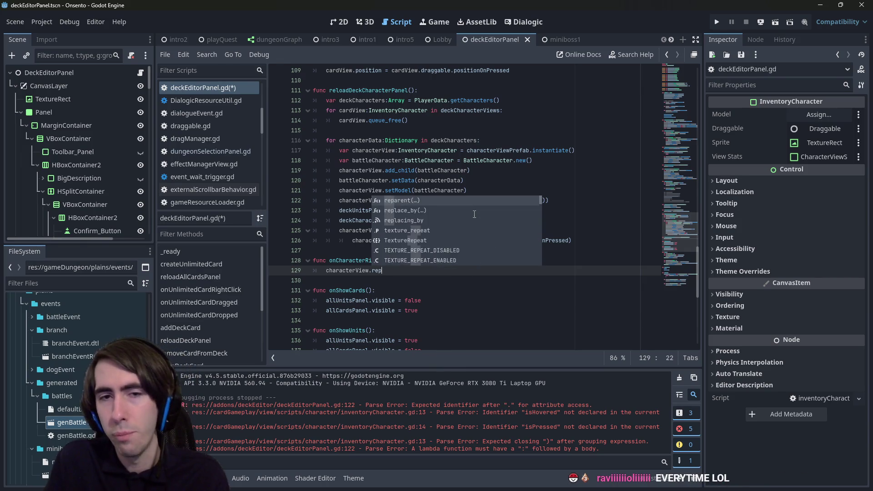
key("Return")
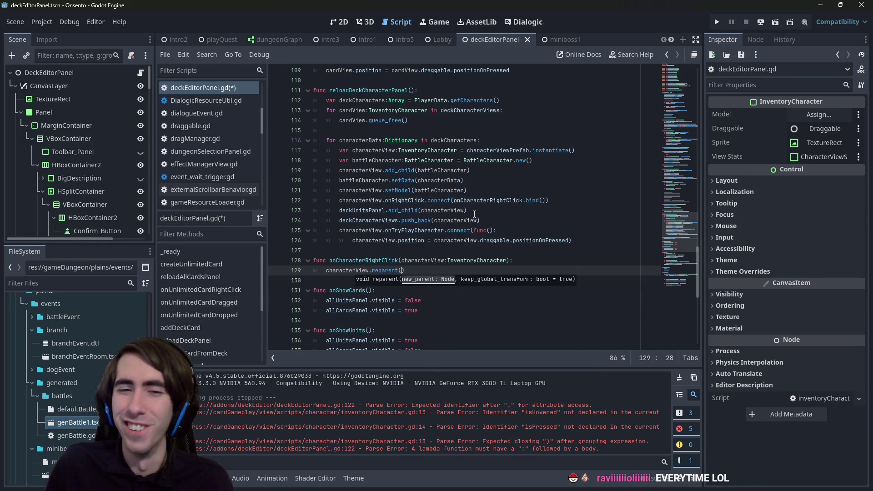
left_click_drag(686, 236, 694, 56)
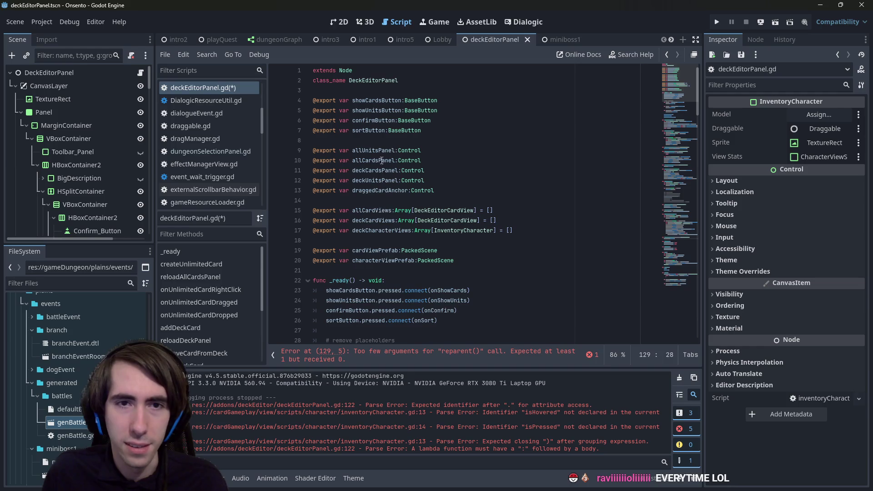
Step: Start an 'if allUnitsPanel' line at the top of the handler using the copied variable name
double_click(373, 150)
mouse_move(684, 100)
left_mouse_down()
mouse_move(693, 145)
mouse_move(689, 240)
left_mouse_up()
key("ctrl+c")
left_click(524, 224)
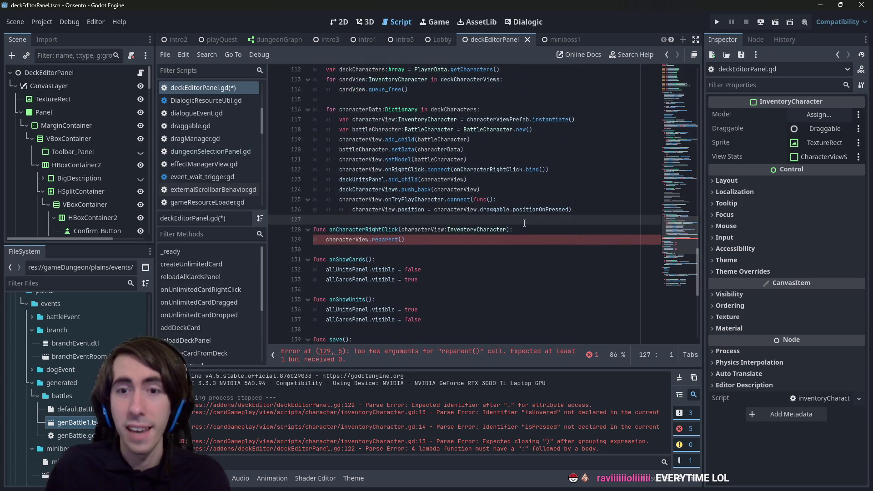
left_click(536, 230)
key("Return")
type("if")
key("ctrl+v")
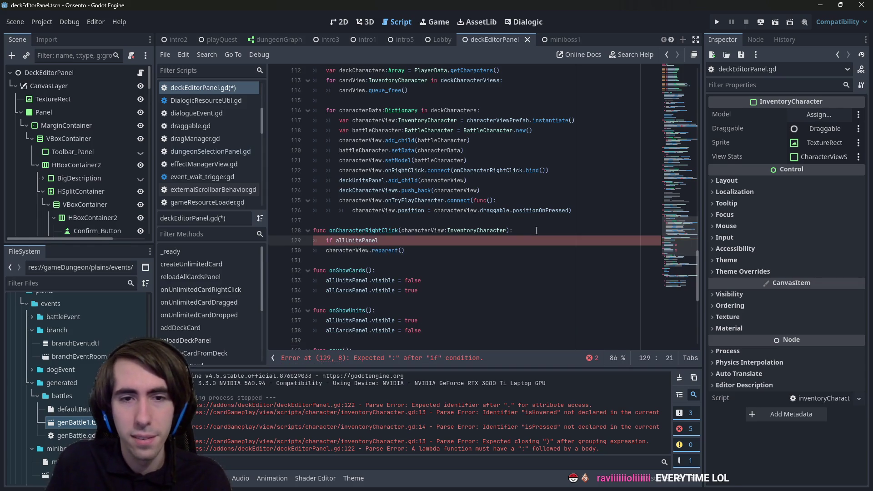
key("Down")
key("Up")
key("ctrl+Left")
key("Left")
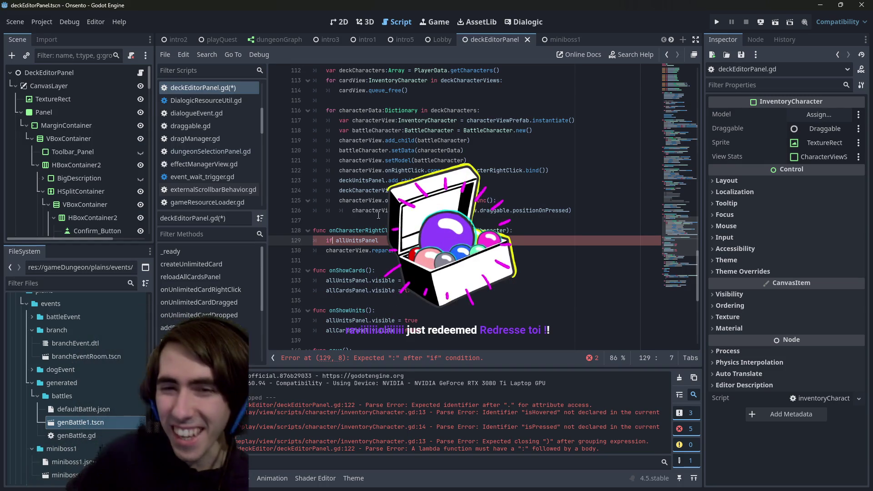
Step: Complete the condition as 'if allUnitsPanel == characterView.get_parent():' and save the script
left_click(378, 240)
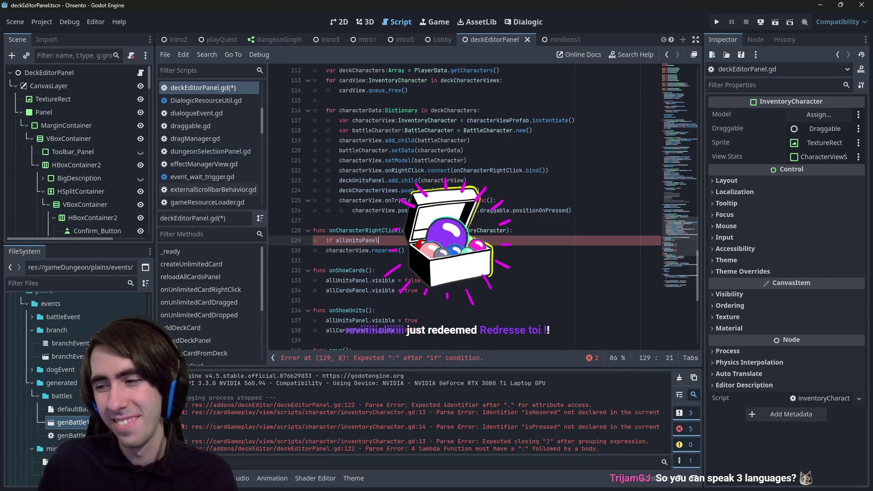
type(" == characterView.get_parent():")
key("Return")
key("ctrl+s")
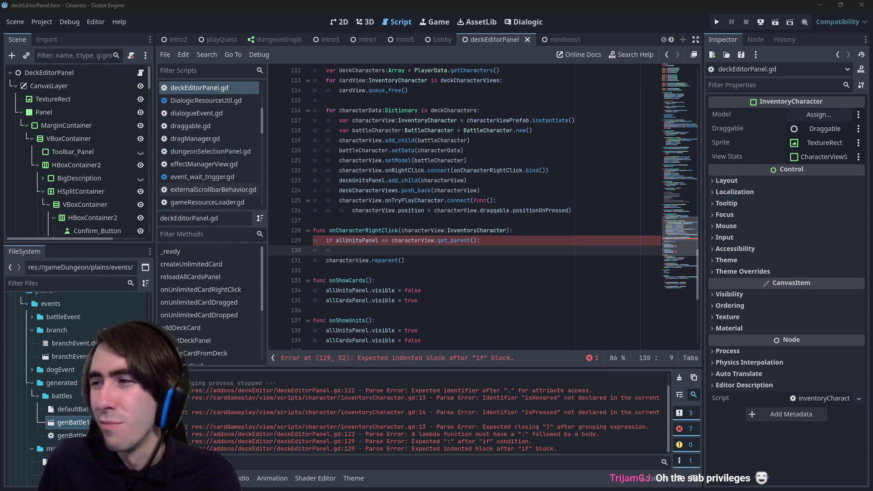
key("alt+Tab")
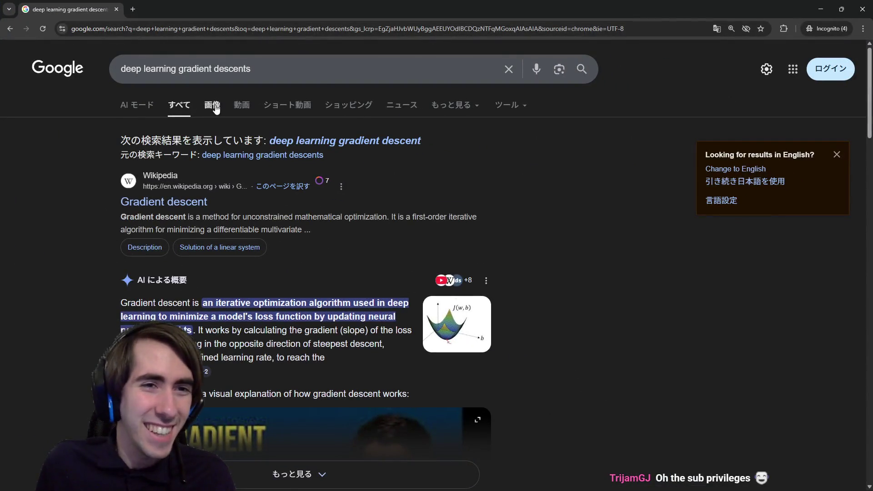
Step: Show image results and narrow the query to 'gradient descent'
left_click(215, 106)
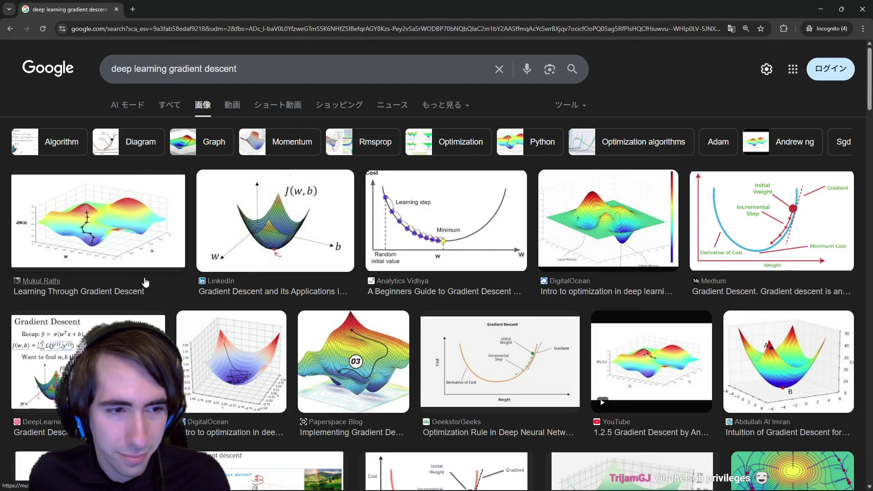
scroll(225, 277, "down", 3)
scroll(225, 278, "up", 3)
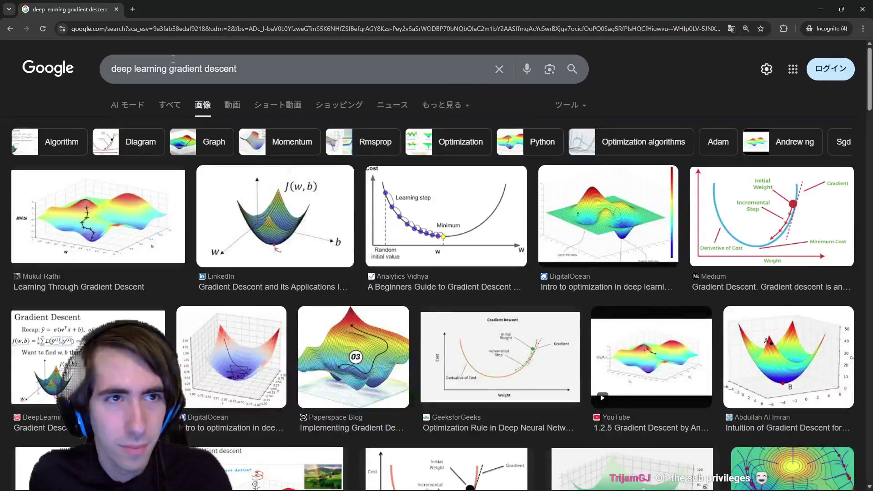
left_click_drag(167, 68, 111, 69)
key("BackSpace")
key("Return")
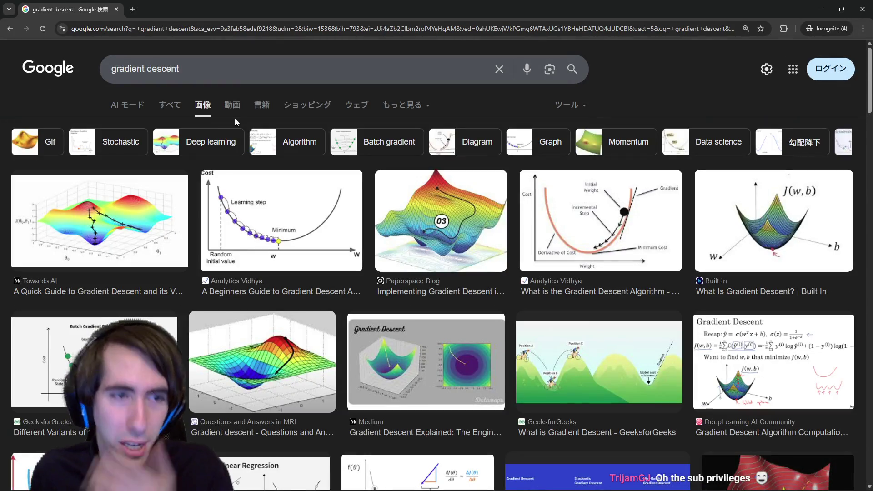
Step: Preview the Paperspace Blog surface image, then go back to the web results
left_click(440, 218)
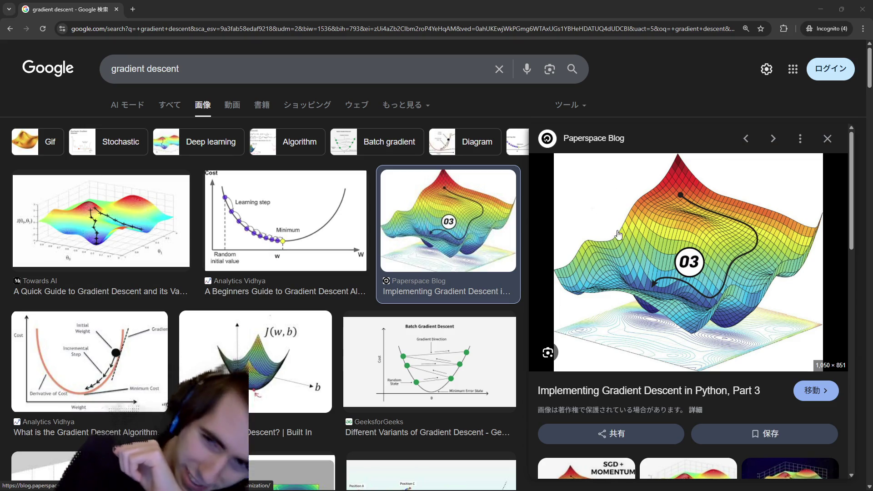
left_click(170, 104)
scroll(322, 335, "down", 4)
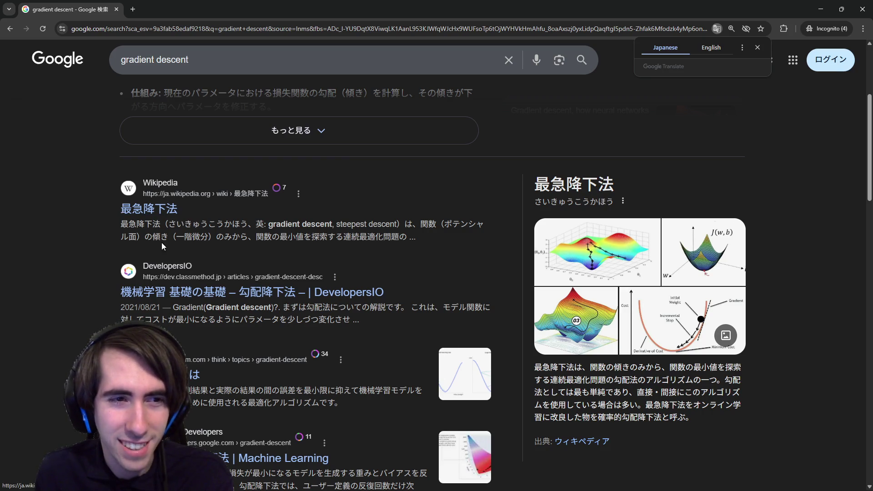
Step: Select the 最急降下法 result title and open its link in a new tab
double_click(123, 210)
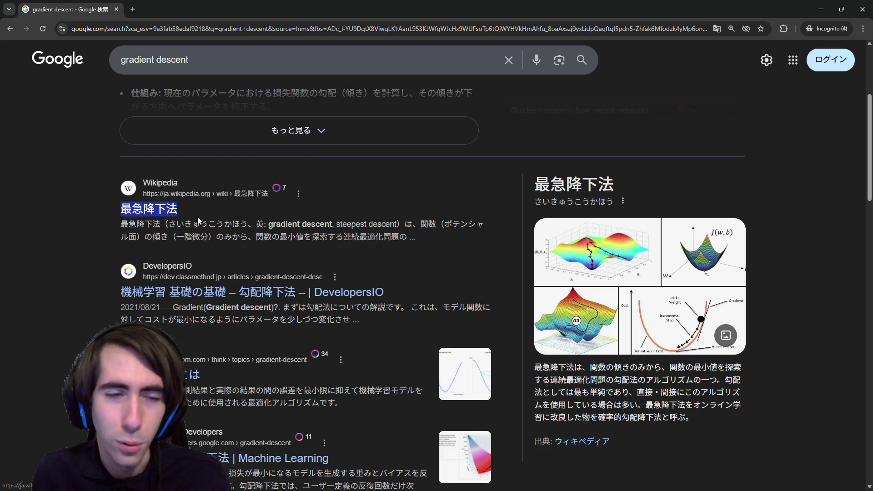
mouse_move(136, 216)
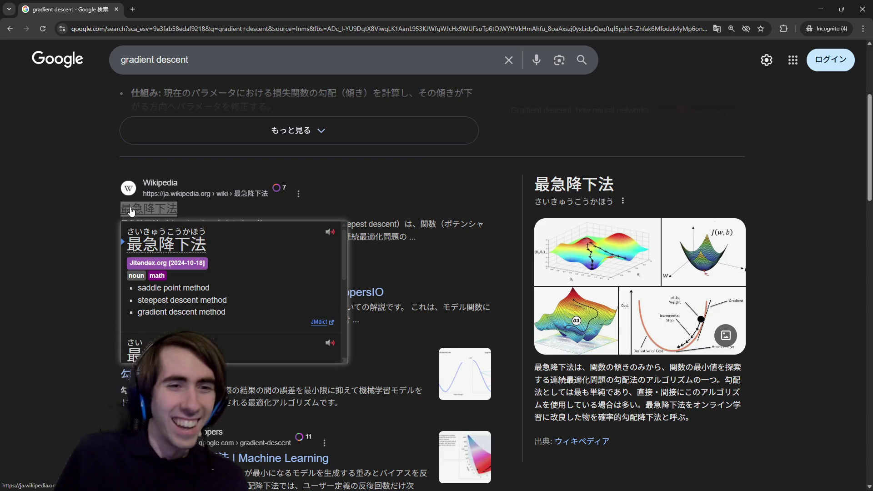
middle_click(130, 210)
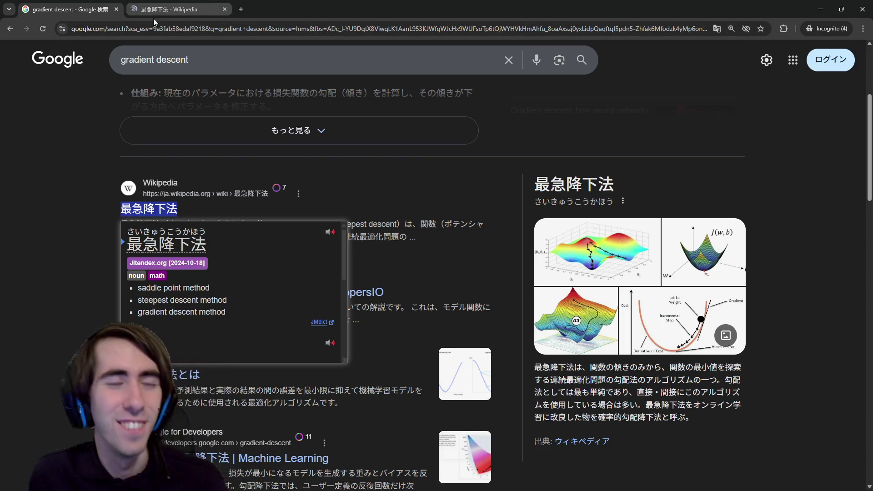
Step: Switch the 最急降下法 article to its English Gradient descent version
left_click(154, 15)
scroll(199, 171, "down", 1)
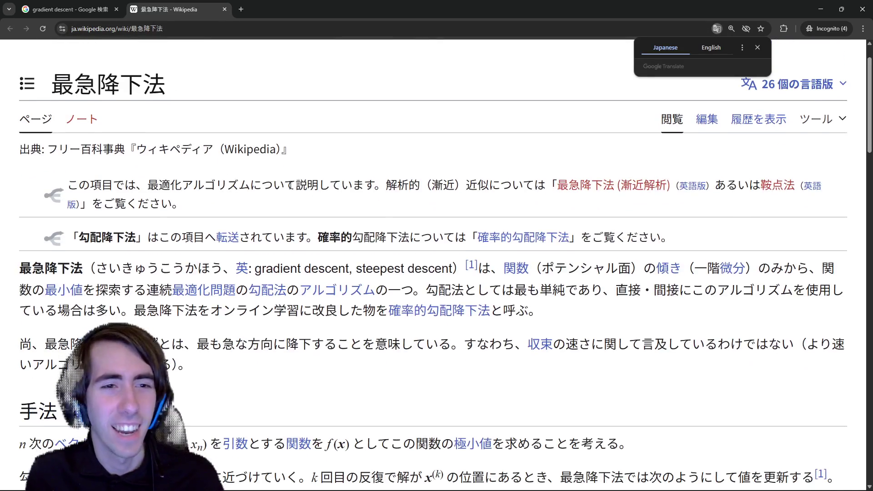
left_click(793, 85)
left_click(668, 206)
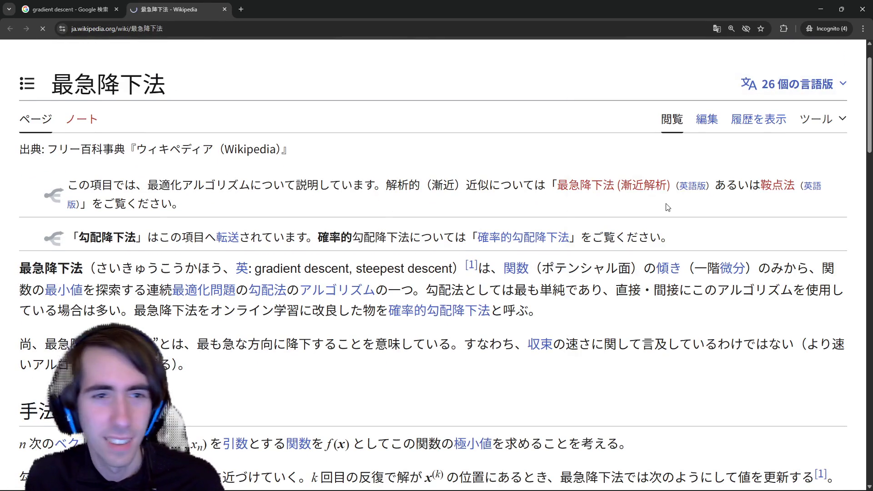
Step: Play the Gradient Descent in 2D animation, close it, and return to the search results
scroll(602, 178, "down", 1)
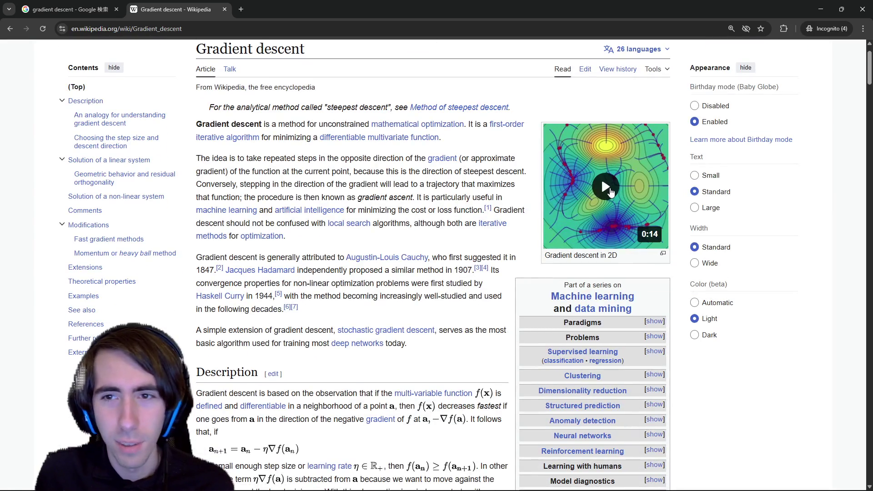
left_click(616, 223)
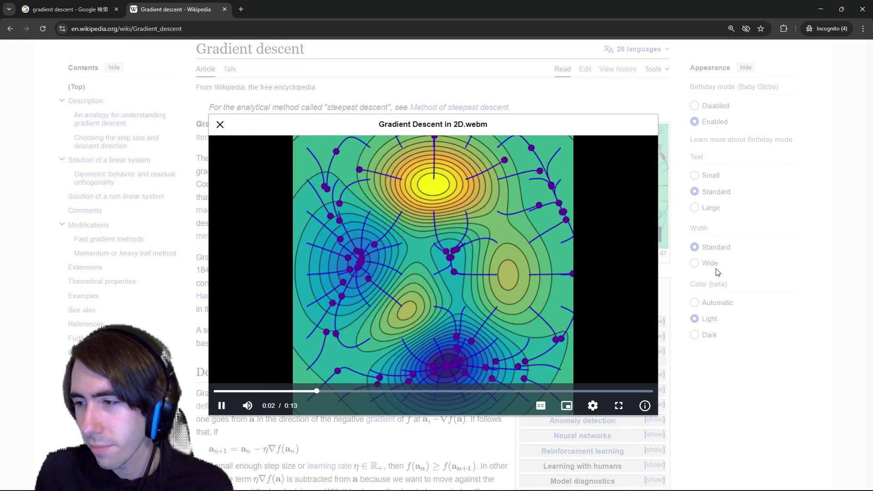
left_click(728, 259)
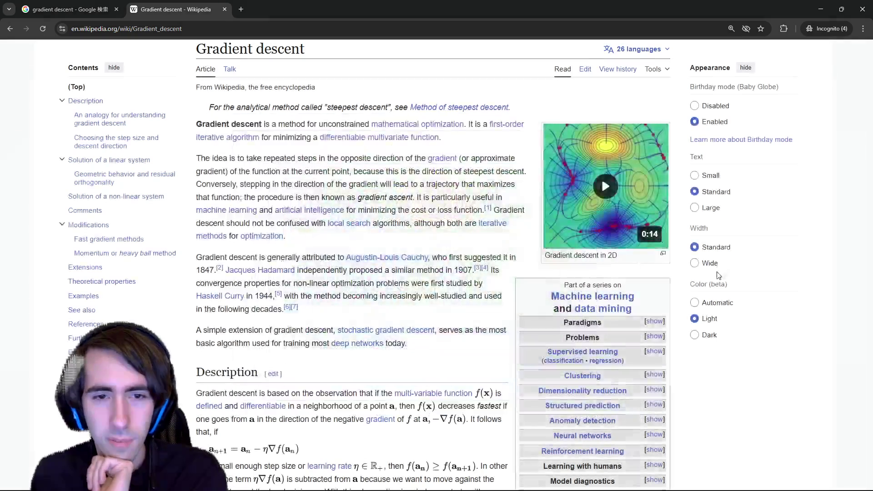
key("ctrl+shift+Tab")
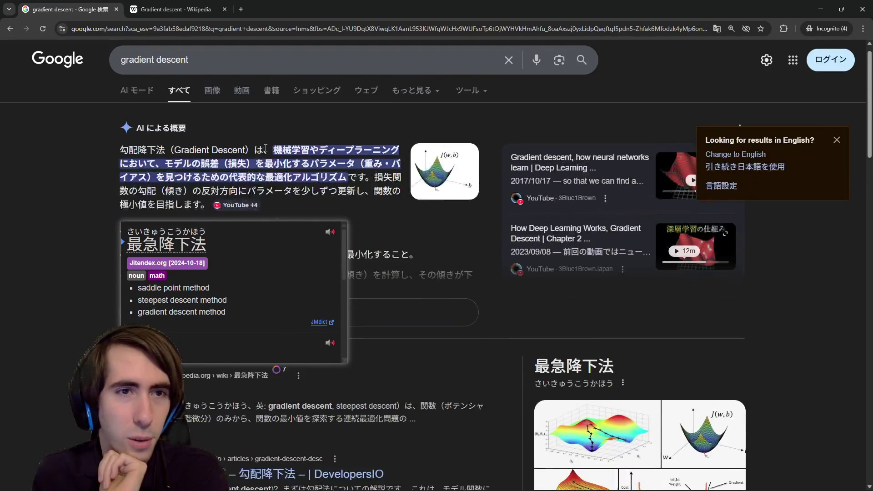
left_click(210, 107)
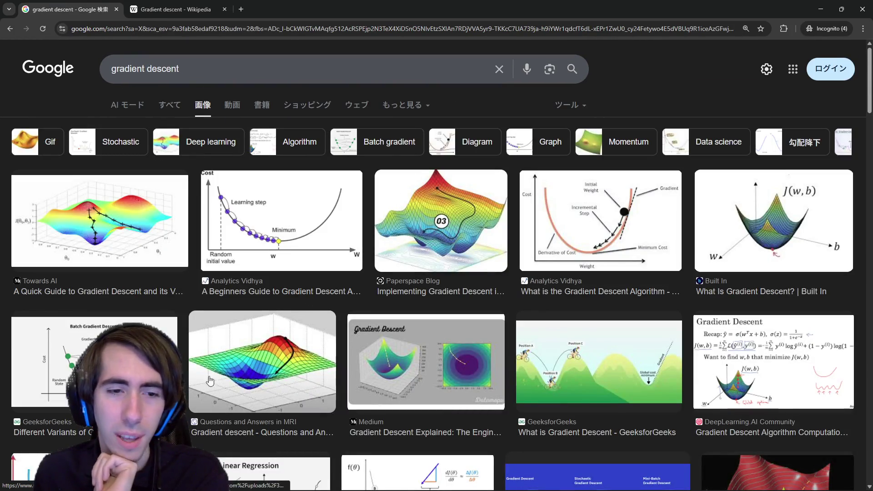
left_click(430, 228)
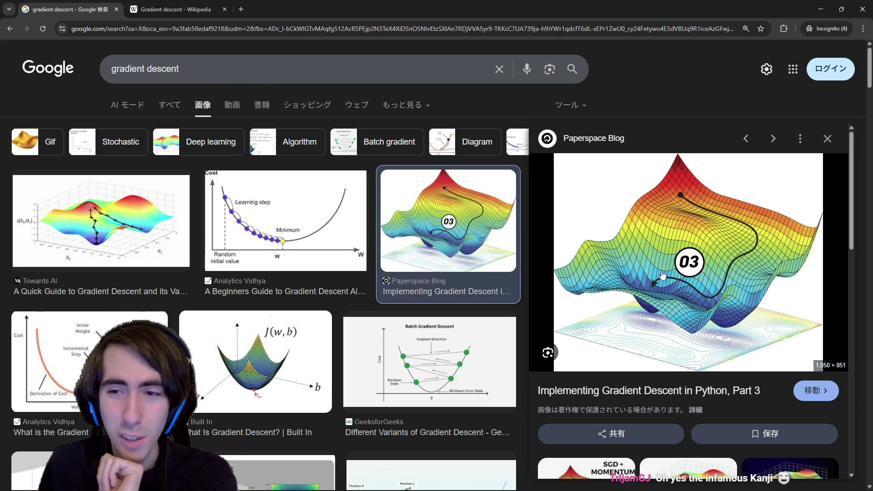
key("Right")
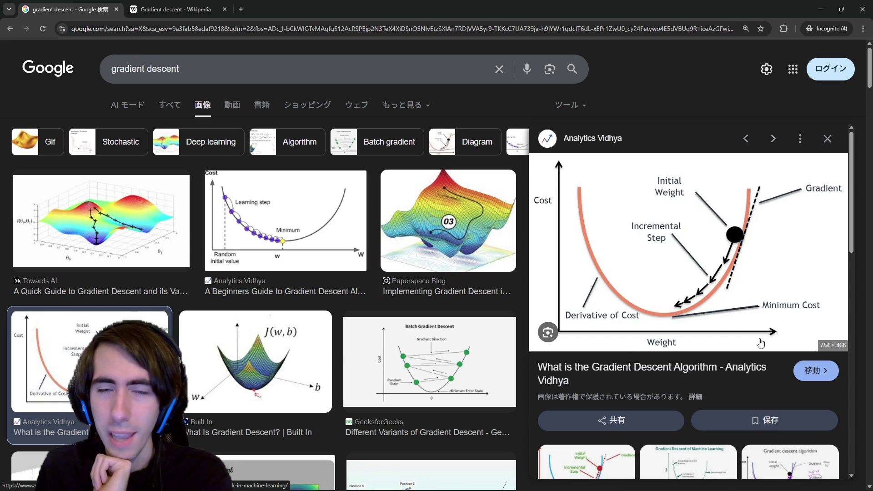
left_click(178, 9)
left_click(109, 10)
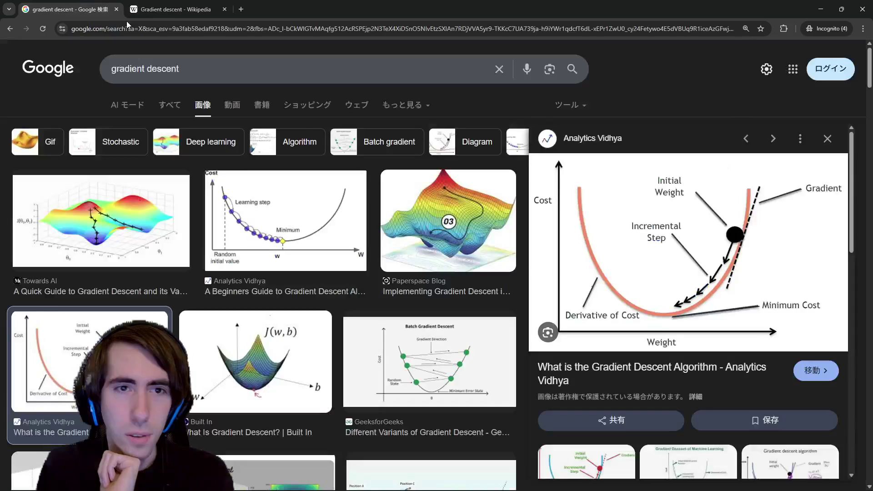
left_click(395, 205)
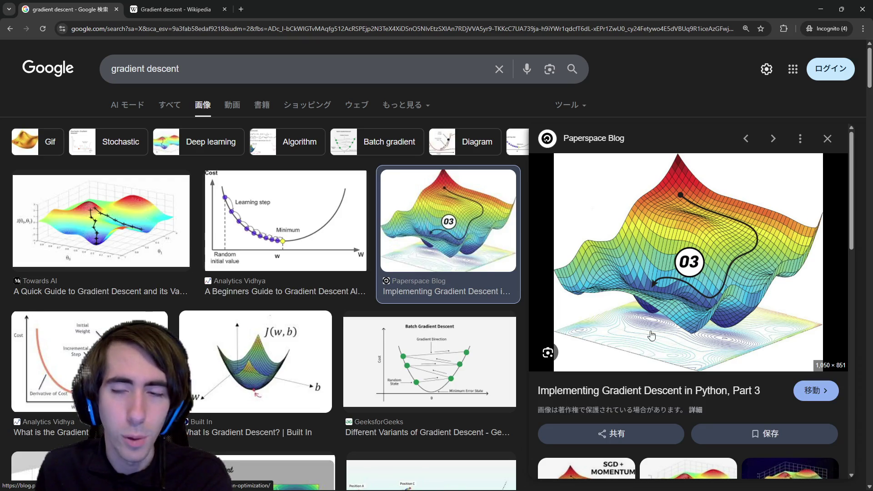
right_click(677, 274)
key("Escape")
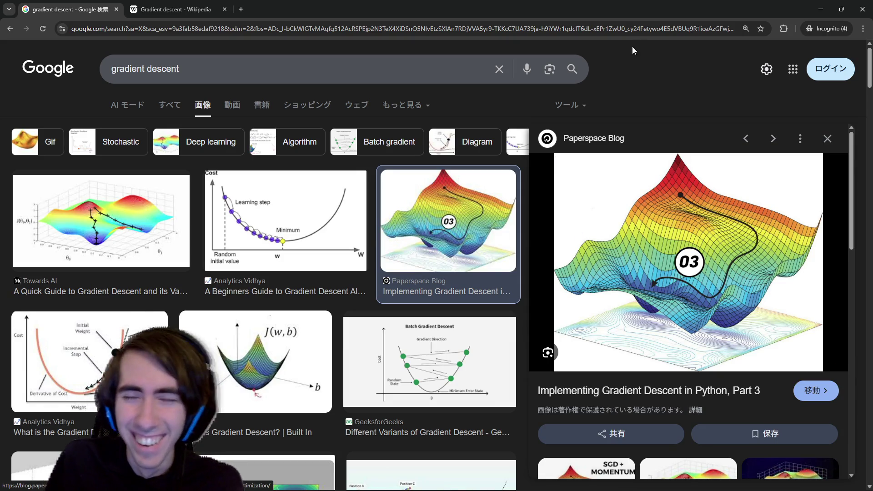
left_click(170, 105)
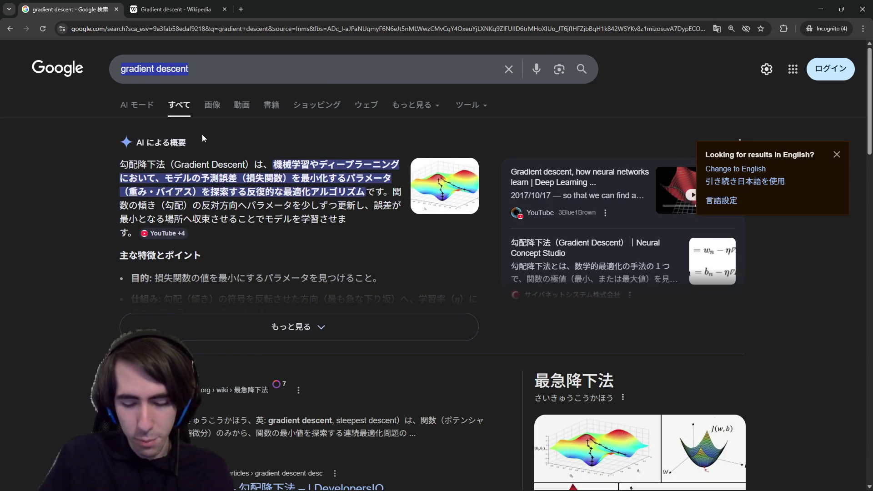
Step: Search Google for 'gpt token size'
key("End")
type("ch")
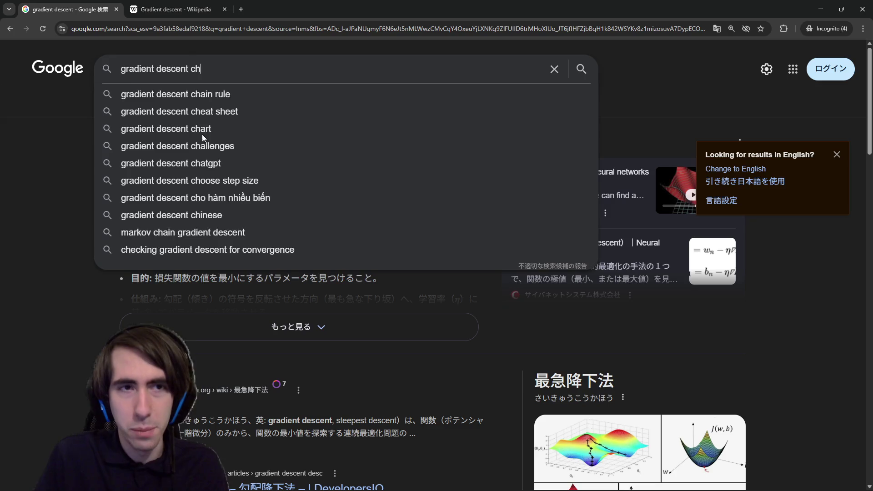
key("BackSpace")
key("BackSpace")
type("gpt token")
key("ctrl+Left")
key("ctrl+Left")
key("ctrl+BackSpace")
key("ctrl+BackSpace")
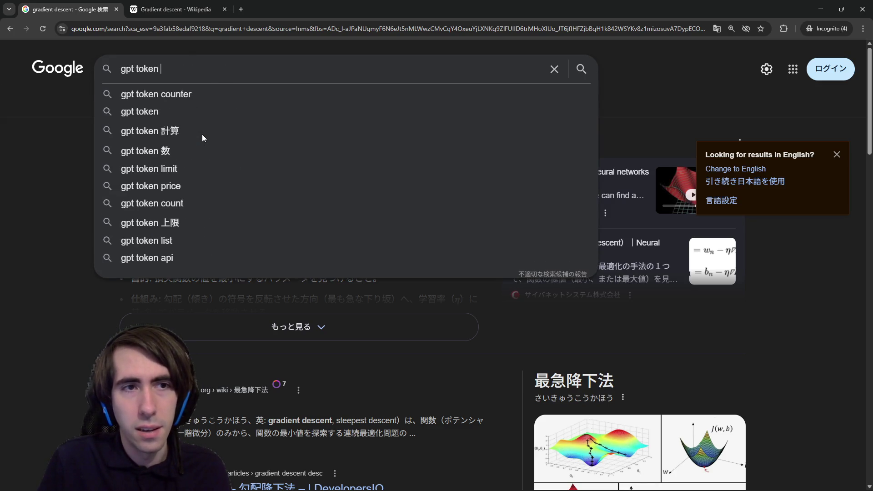
type("size")
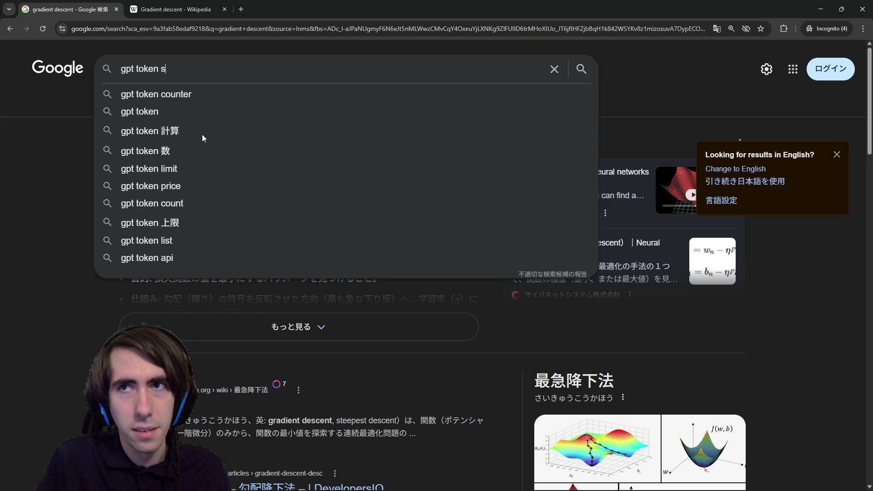
key("Return")
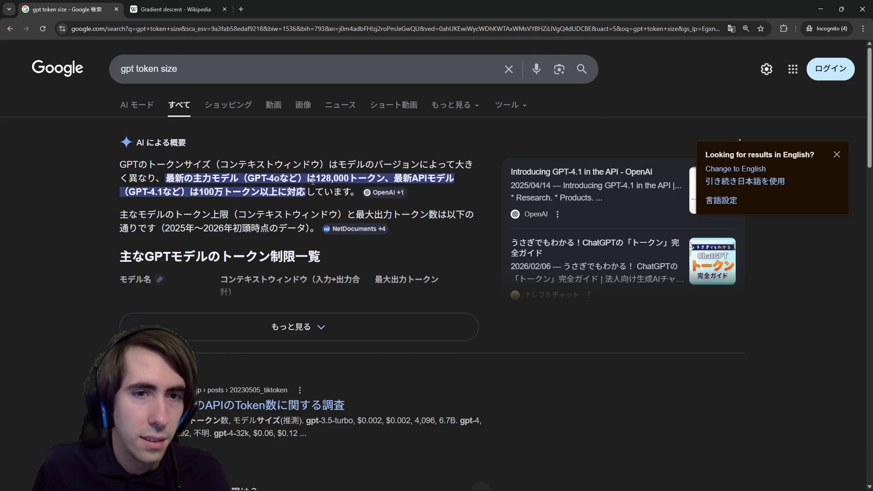
Step: Highlight the AI overview's token-size sentence and 128,000 token figure, then close Chrome
left_click_drag(313, 181, 354, 189)
left_click(354, 189)
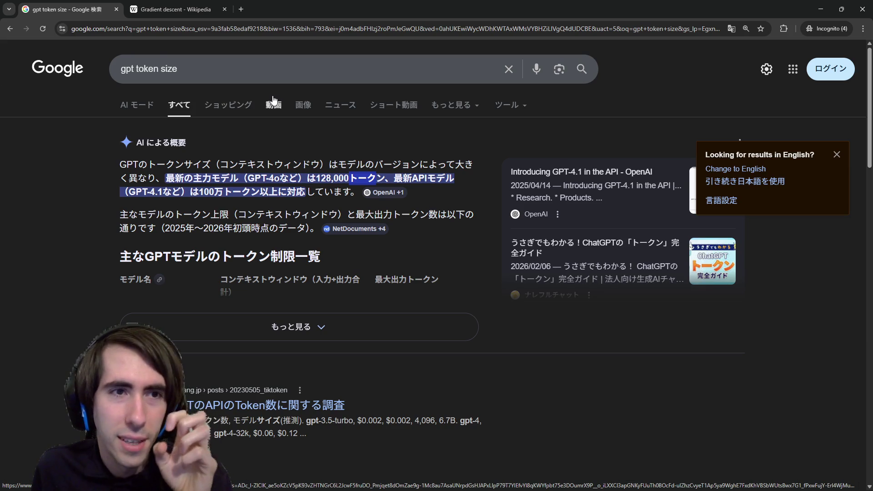
left_click(274, 103)
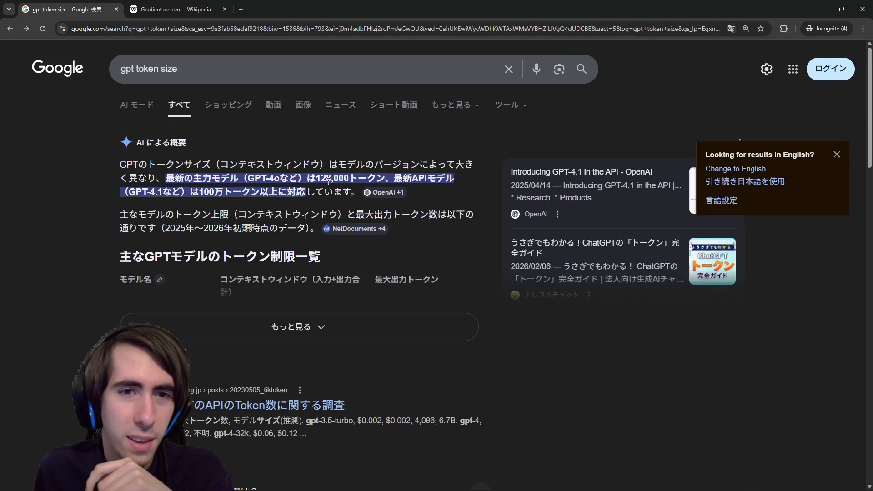
left_click_drag(317, 178, 335, 177)
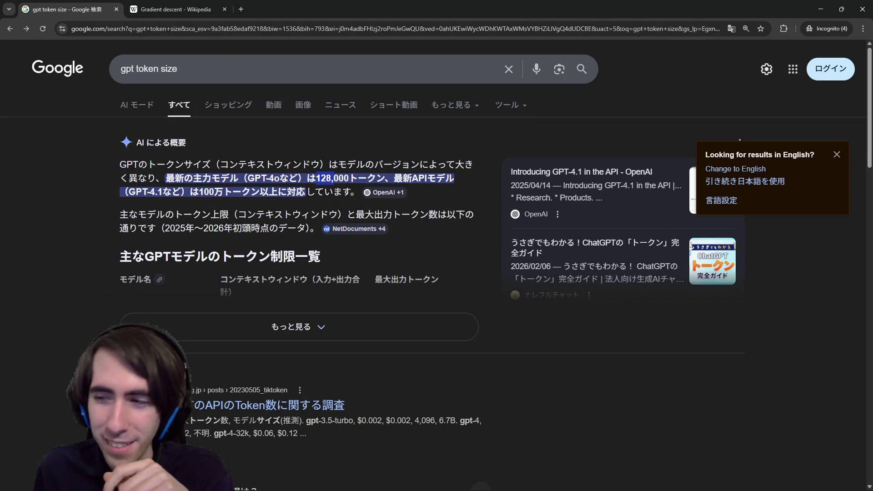
key("alt+Tab")
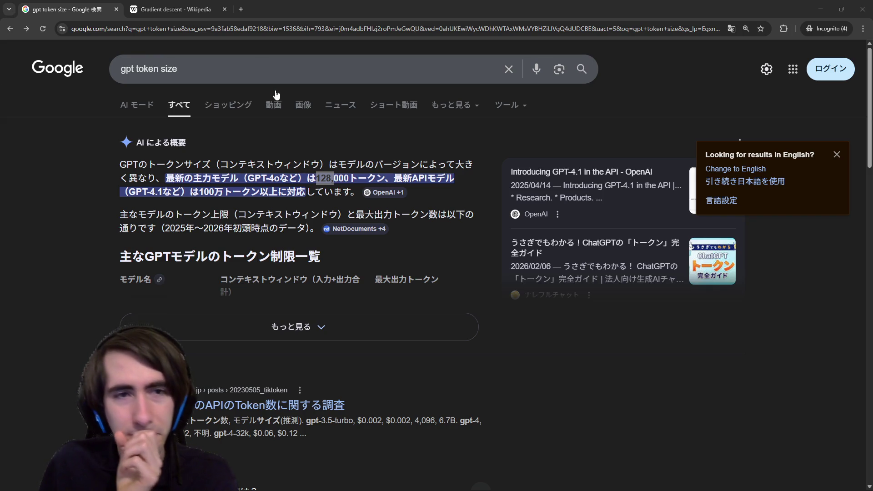
left_click(863, 9)
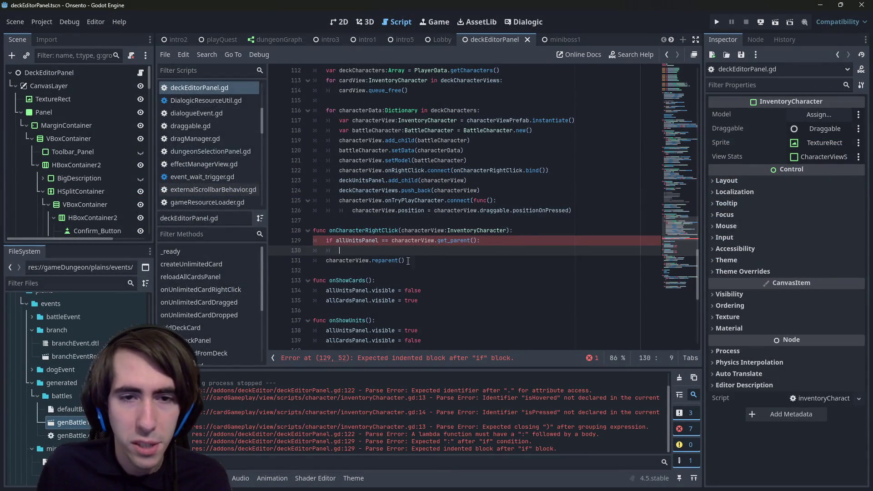
Step: Add characterView.reparent(deckUnitsPanel) under the if check and save
type("characterView.")
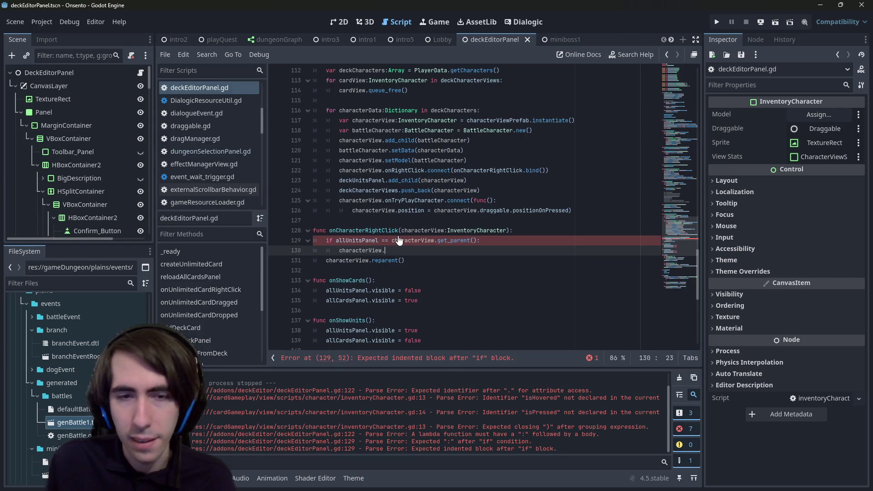
key("Escape")
key("ctrl+z")
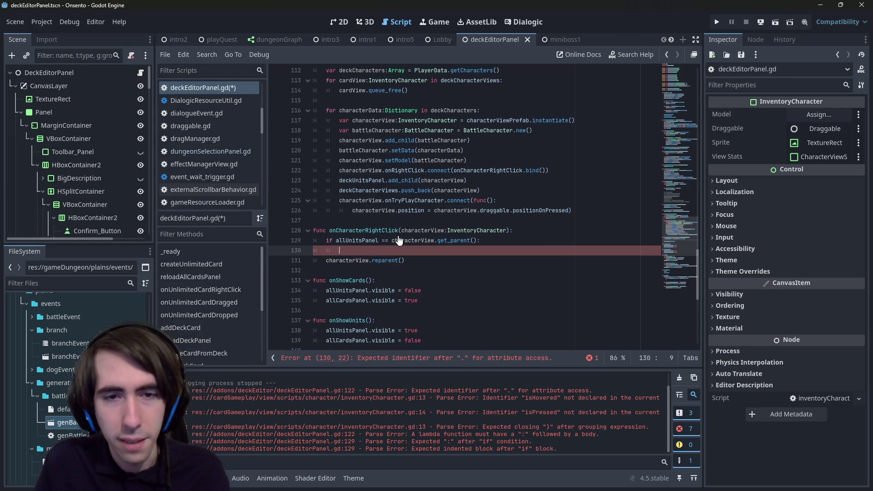
key("Down")
key("alt+Up")
key("ctrl+s")
scroll(424, 200, "down", 1)
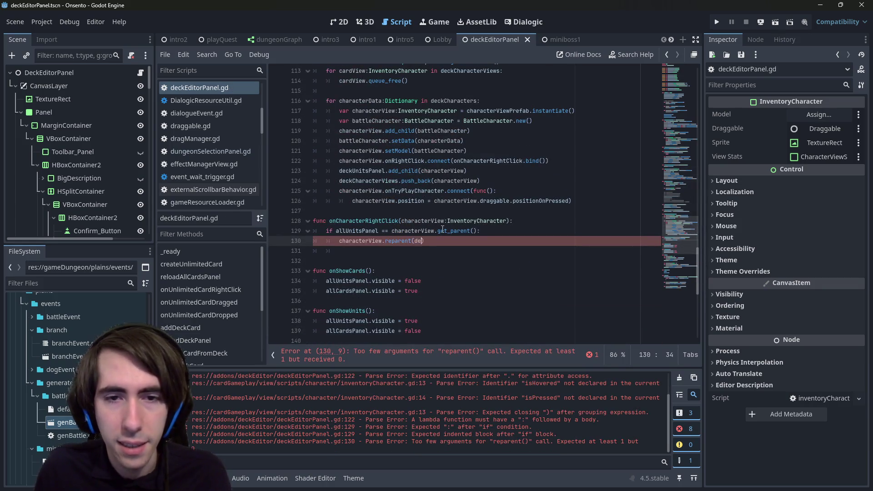
type("ckUnitsPanel")
scroll(443, 229, "up", 1)
key("ctrl+s")
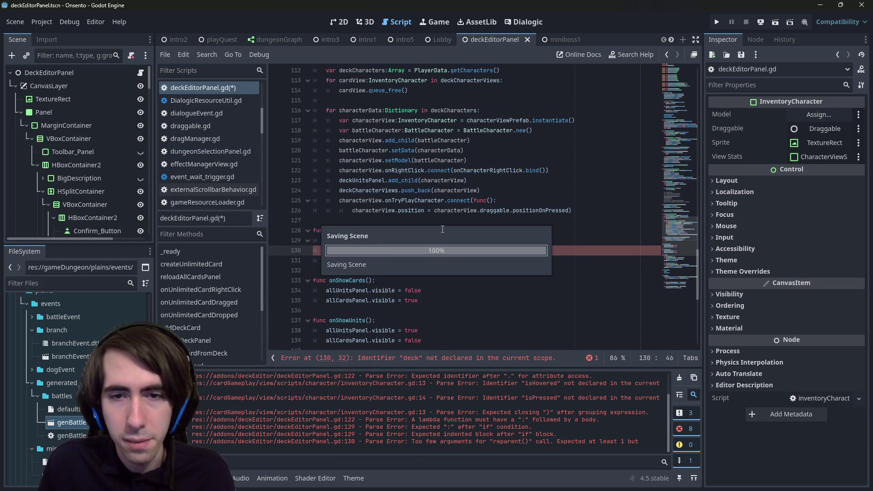
Step: Start a new branch line below, pasting a copy of the if condition
key("Return")
key("BackSpace")
type("elif")
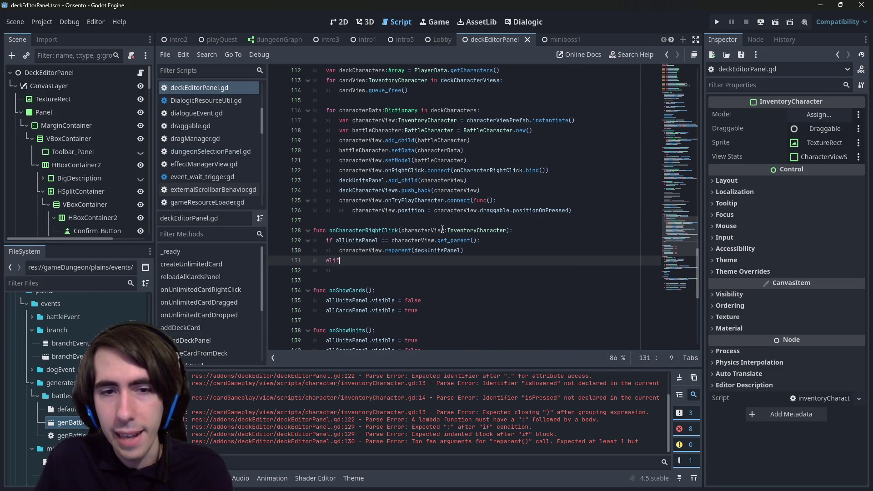
key("Up")
key("Up")
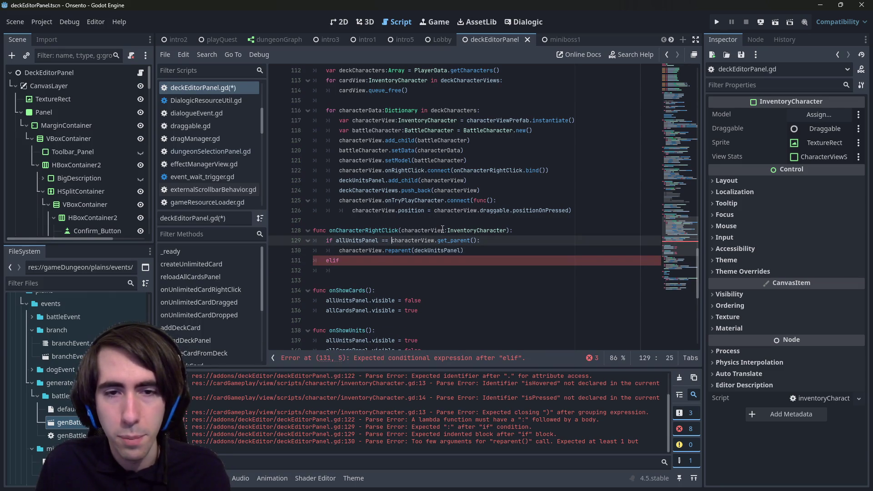
key("ctrl+Right")
key("ctrl+Right")
key("ctrl+Left")
key("ctrl+Left")
key("ctrl+Left")
key("ctrl+shift+Right")
key("ctrl+shift+Right")
key("ctrl+shift+Right")
key("ctrl+c")
key("Down")
key("Down")
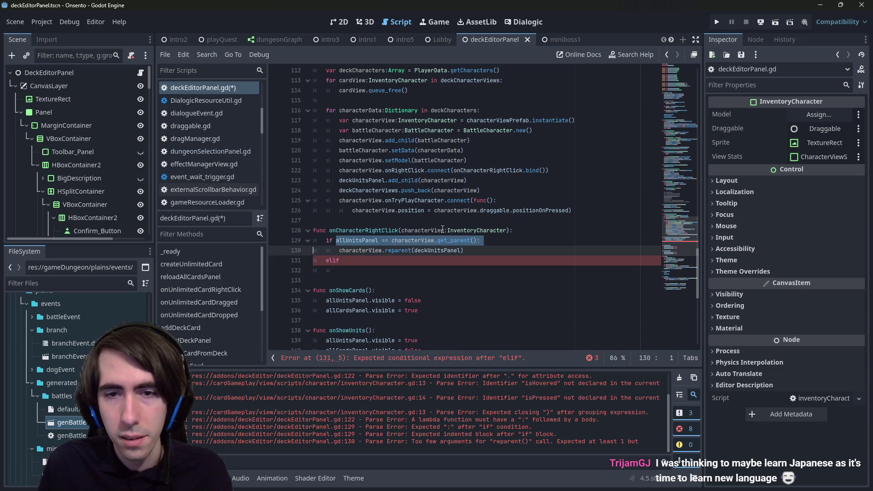
key("End")
key("ctrl+v")
Step: Change the elif condition's panel from allUnitsPanel to deckUnitsPanel and indent its body
type("():")
key("Left")
key("Left")
key("Left")
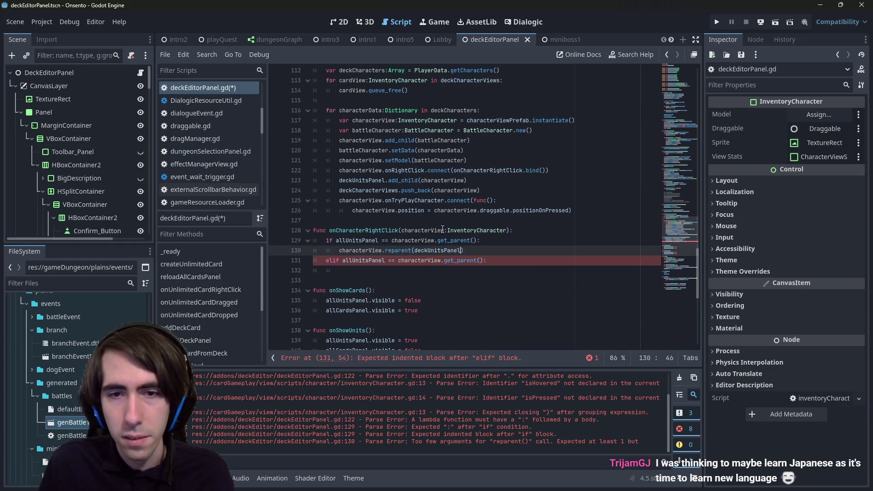
key("ctrl+shift+Right")
type("deckUnitsPanel")
key("Down")
key("Tab")
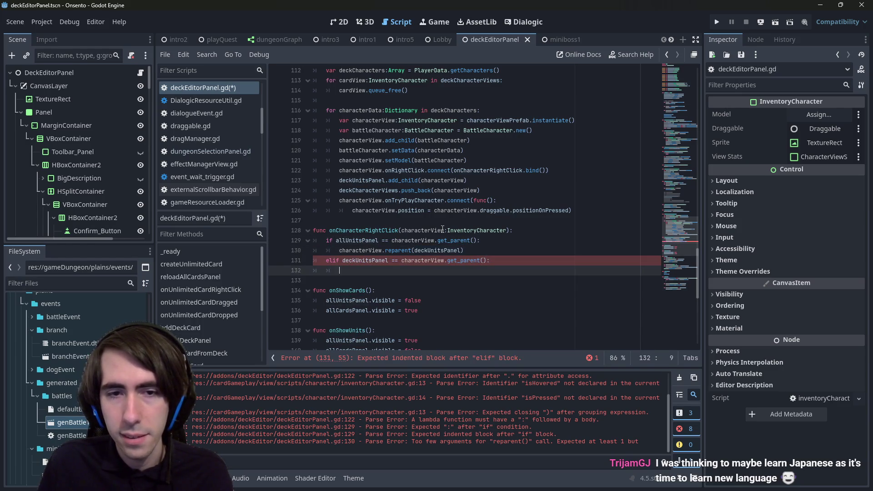
Step: Copy the reparent(deckUnitsPanel) call into the elif body
key("Up")
key("Up")
key("Right")
key("Right")
key("Right")
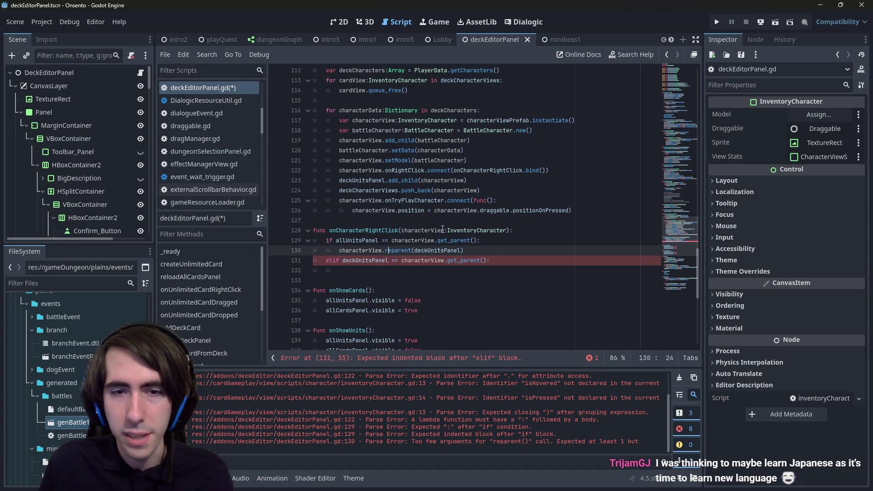
key("shift+End")
key("ctrl+c")
key("Down")
key("Down")
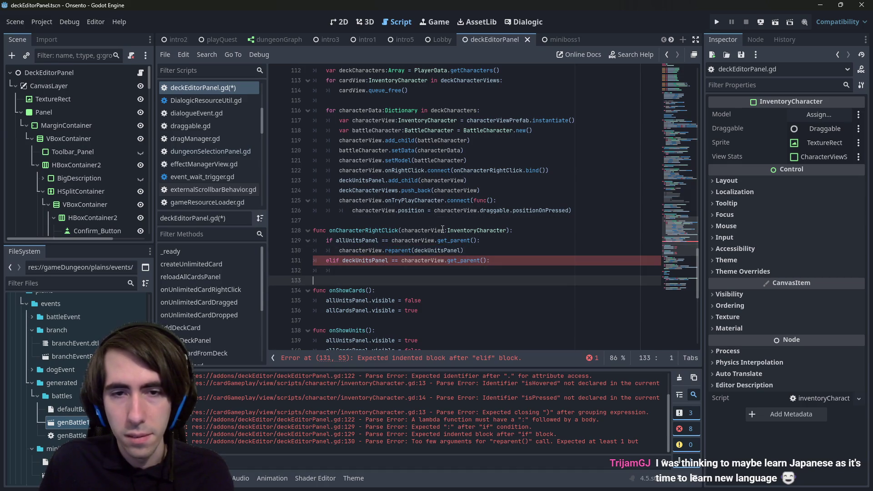
key("ctrl+v")
key("Up")
key("Up")
key("Up")
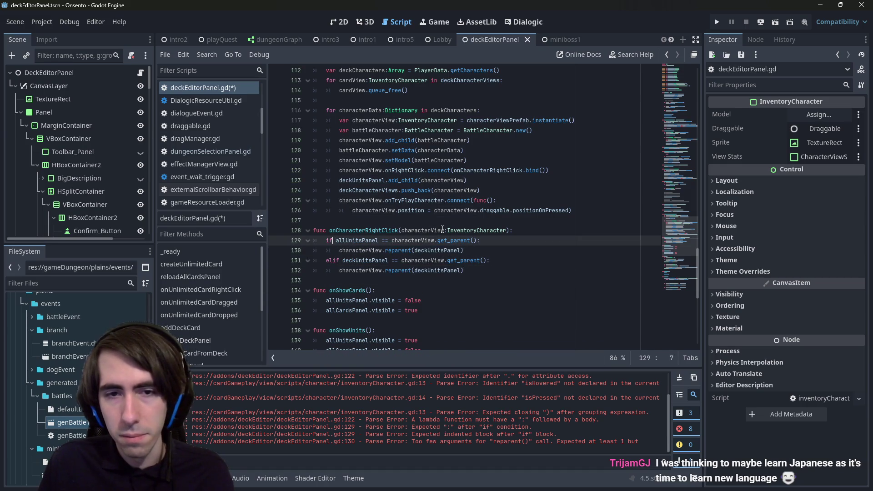
key("ctrl+shift+Right")
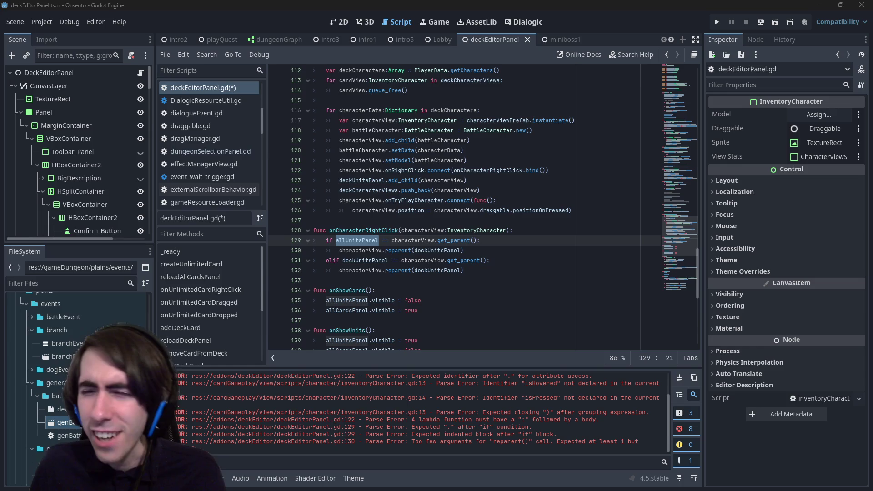
key("alt+Tab")
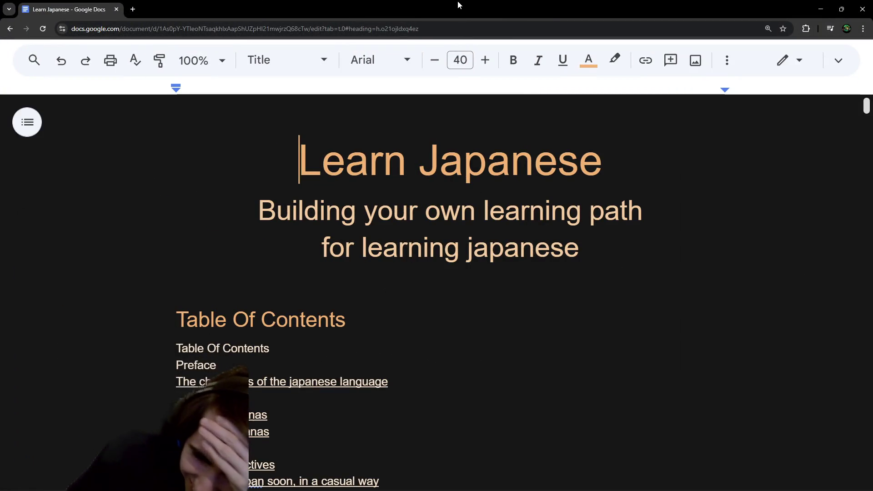
scroll(496, 196, "down", 3)
scroll(496, 196, "down", 15)
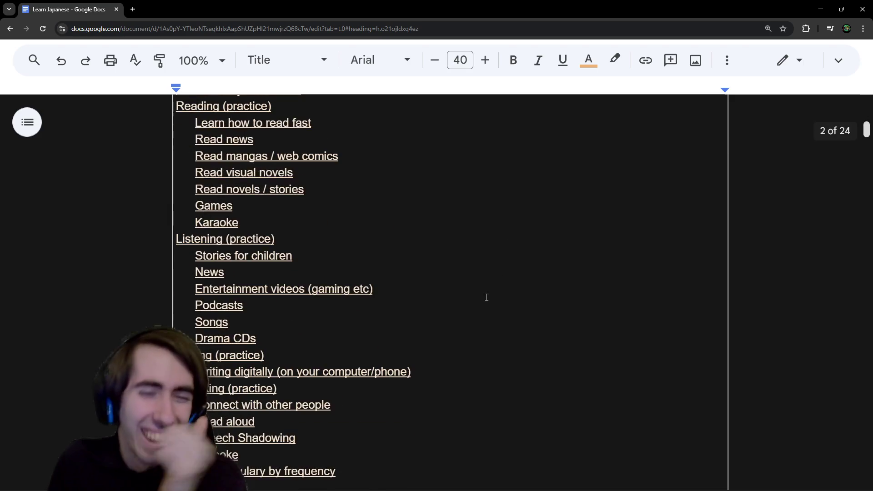
scroll(483, 265, "down", 15)
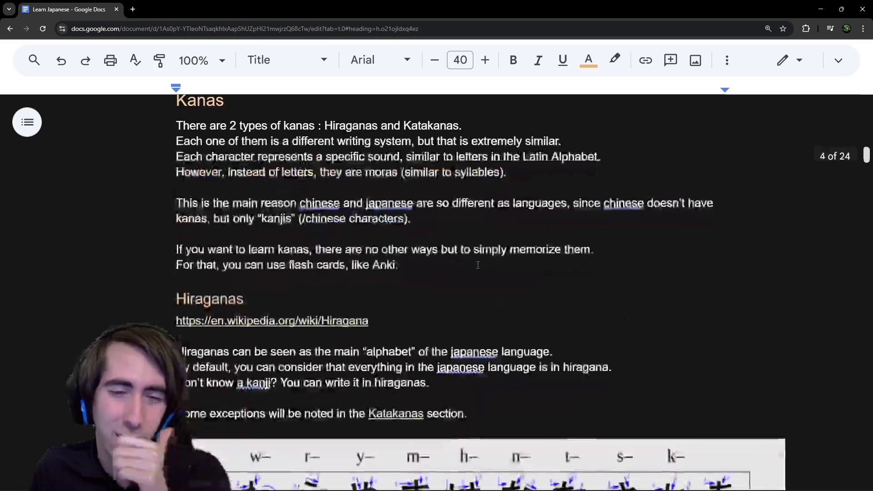
scroll(471, 279, "down", 10)
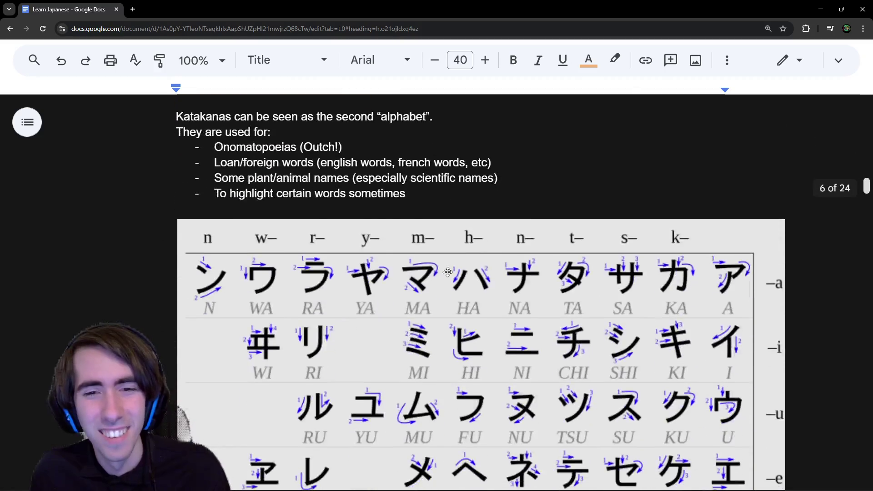
key("ctrl+minus")
scroll(447, 272, "down", 5)
scroll(447, 272, "down", 10)
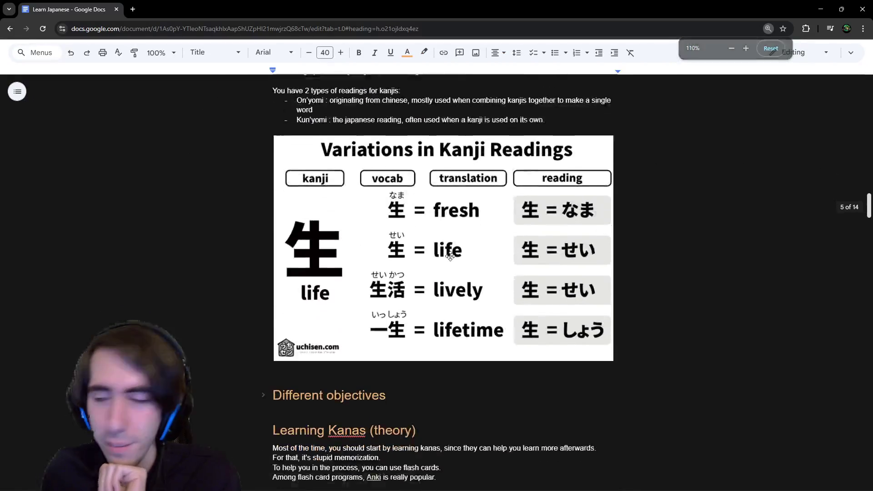
scroll(468, 242, "up", 2)
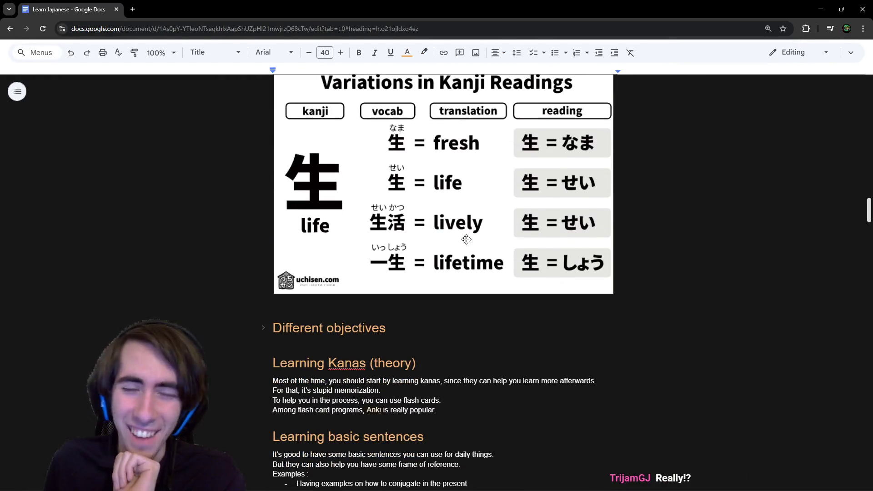
scroll(467, 240, "down", 2)
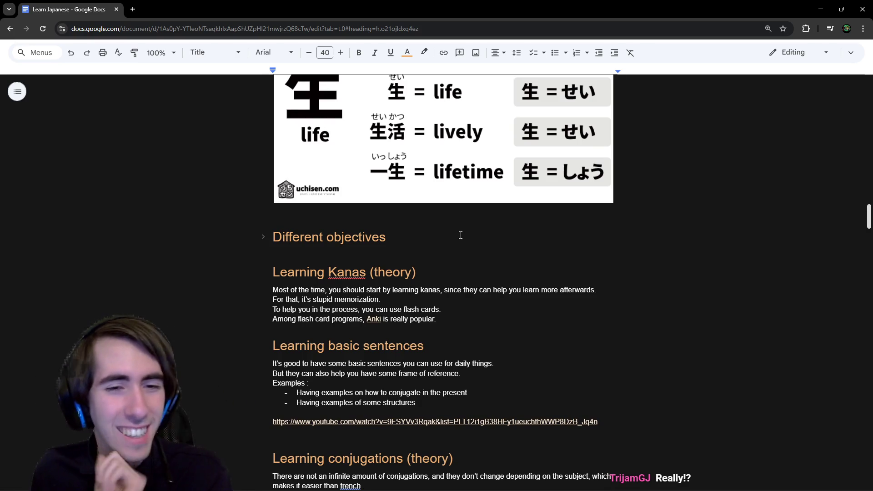
scroll(460, 235, "down", 20)
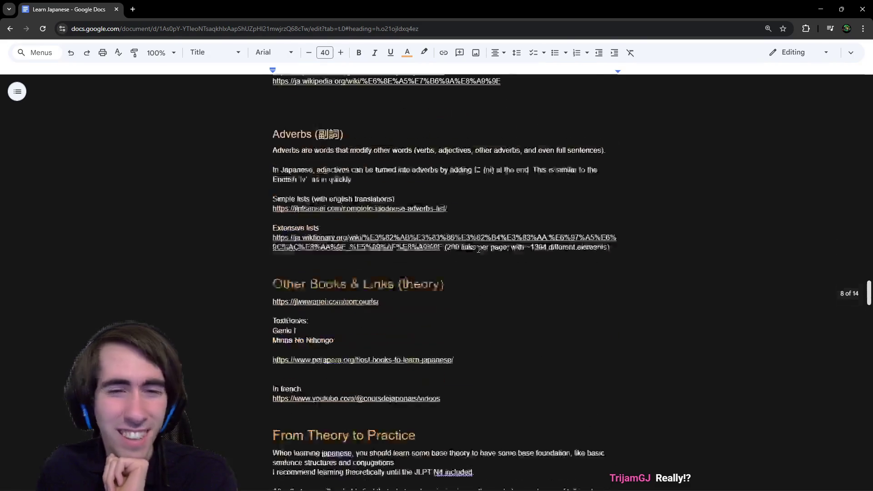
scroll(479, 250, "down", 20)
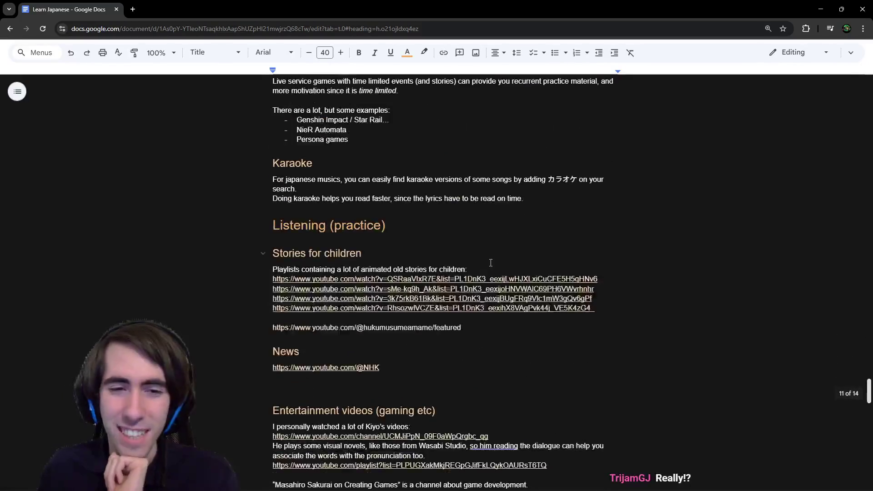
scroll(491, 263, "down", 15)
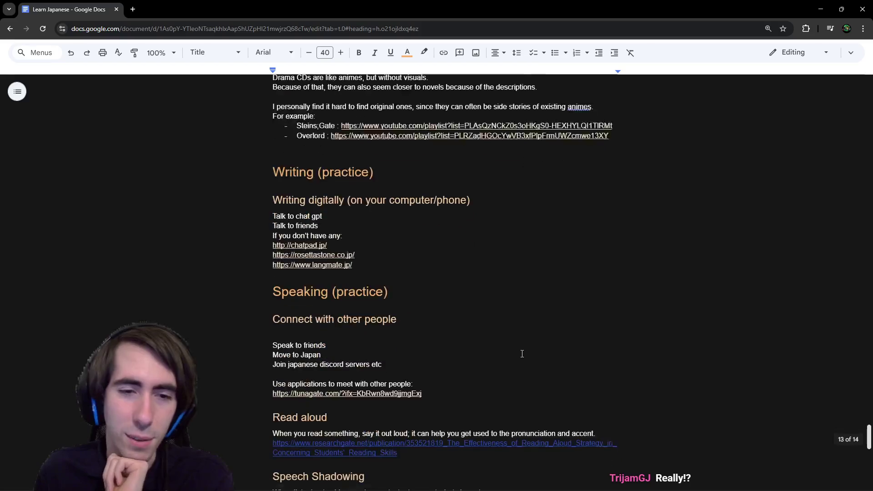
scroll(522, 354, "down", 8)
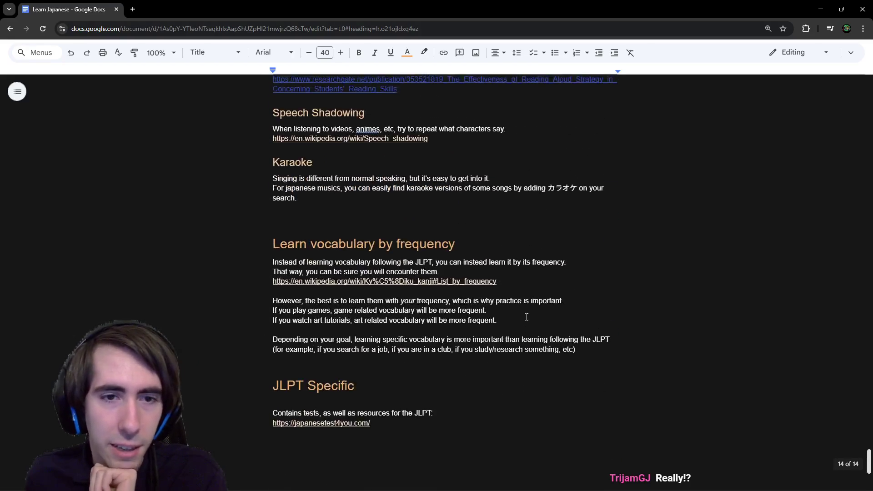
scroll(318, 383, "up", 6)
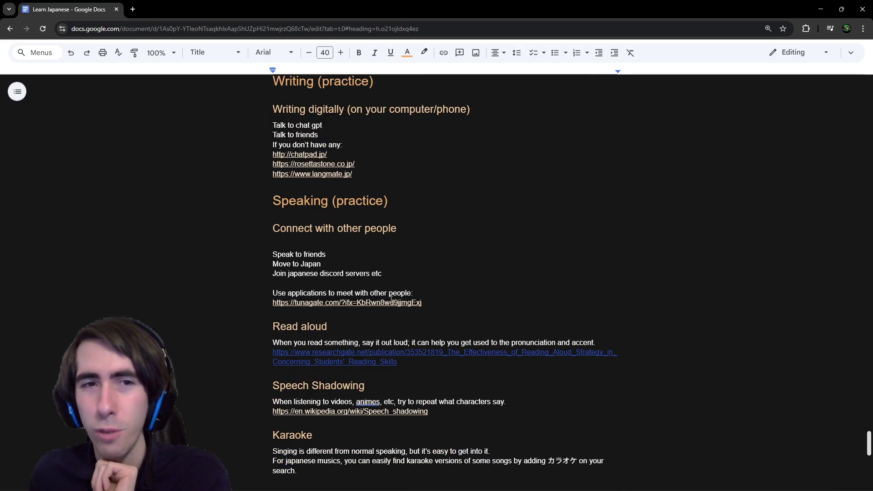
scroll(416, 279, "down", 5)
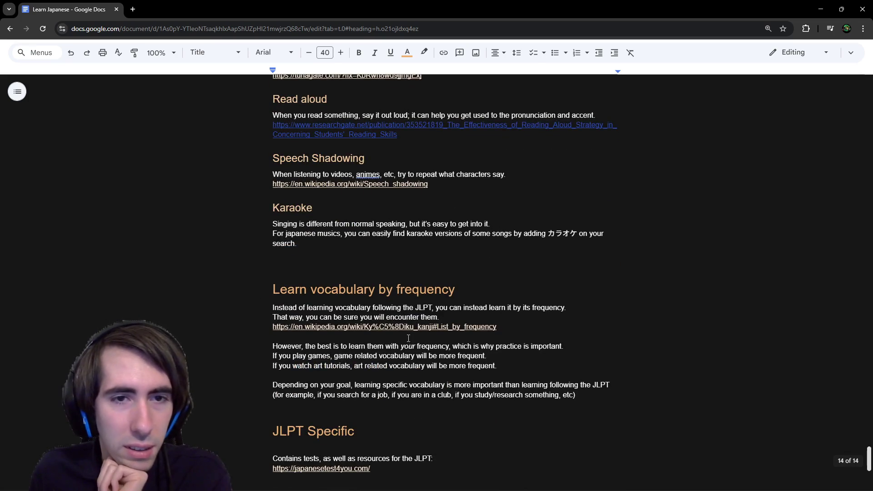
scroll(408, 339, "up", 20)
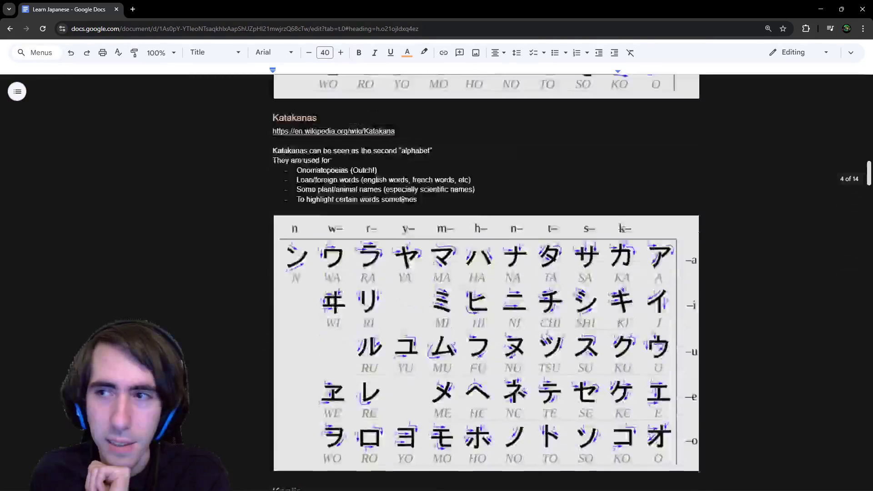
scroll(429, 308, "up", 20)
scroll(478, 370, "down", 4)
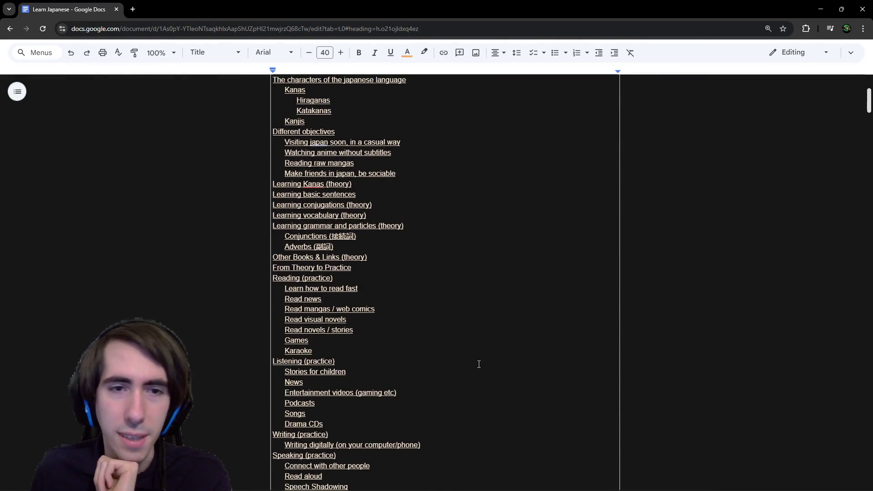
scroll(426, 353, "down", 4)
scroll(426, 353, "up", 3)
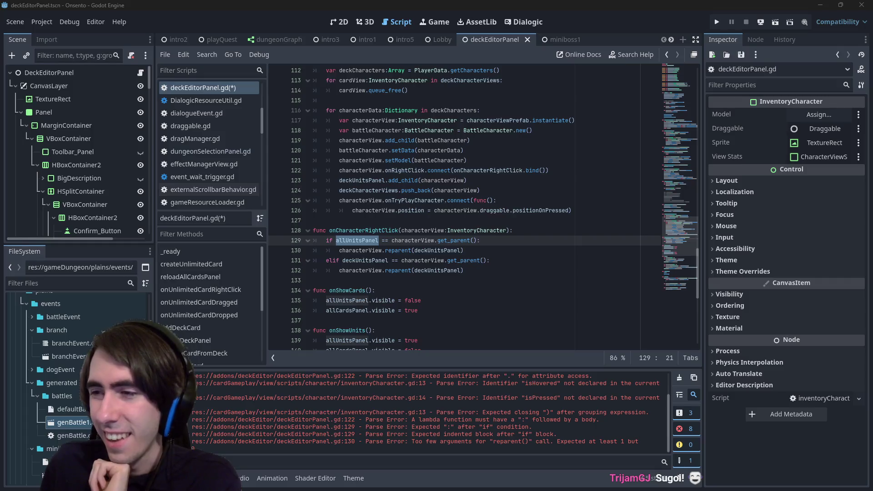
key("alt+Tab")
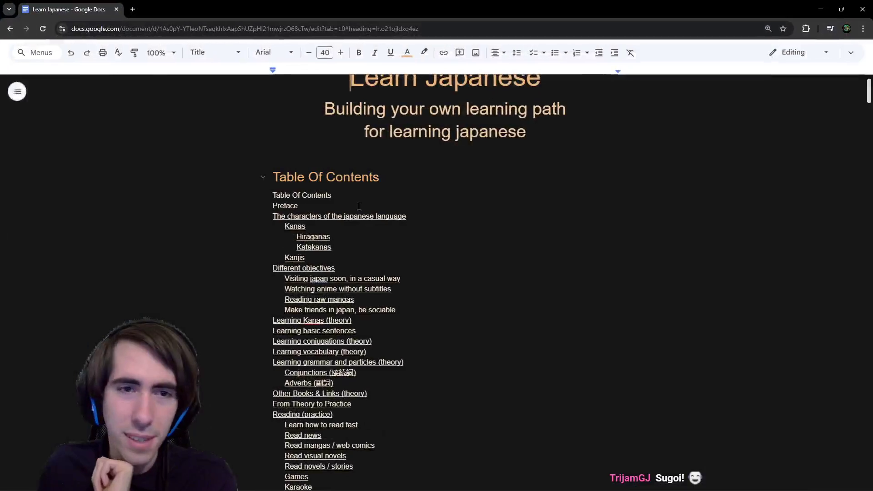
left_click(328, 246)
Step: Jump to the Hiraganas section from the table of contents and browse the hiragana and katakana charts
left_click(328, 237)
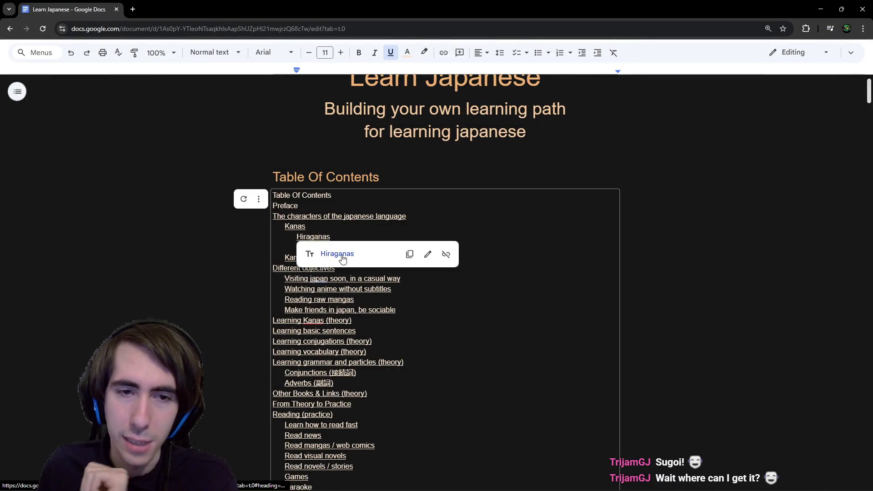
left_click(343, 255)
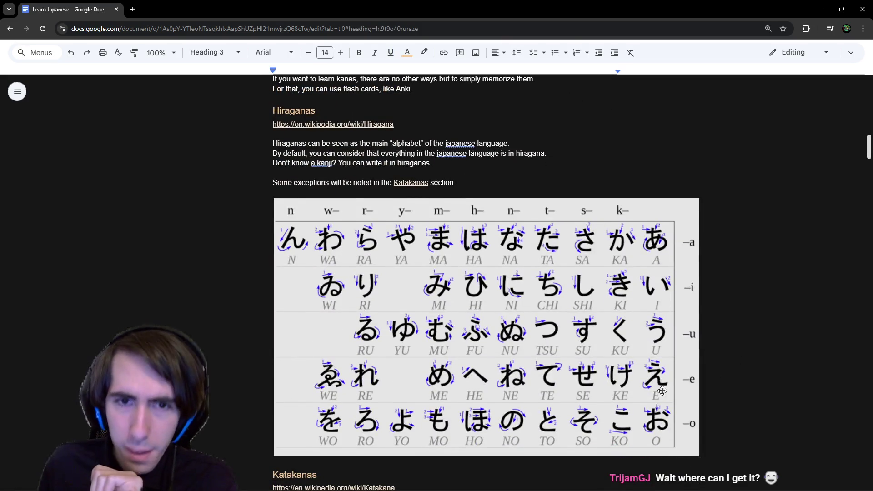
scroll(375, 165, "down", 2)
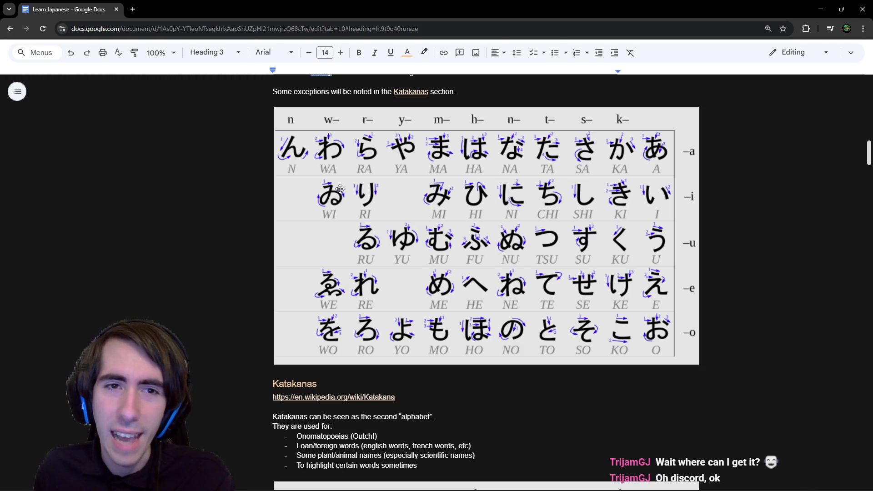
scroll(362, 225, "down", 3)
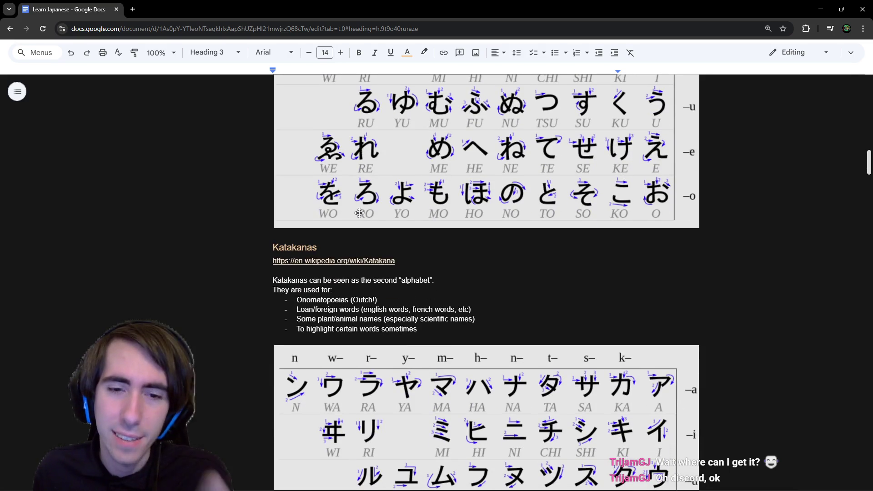
scroll(359, 214, "down", 1)
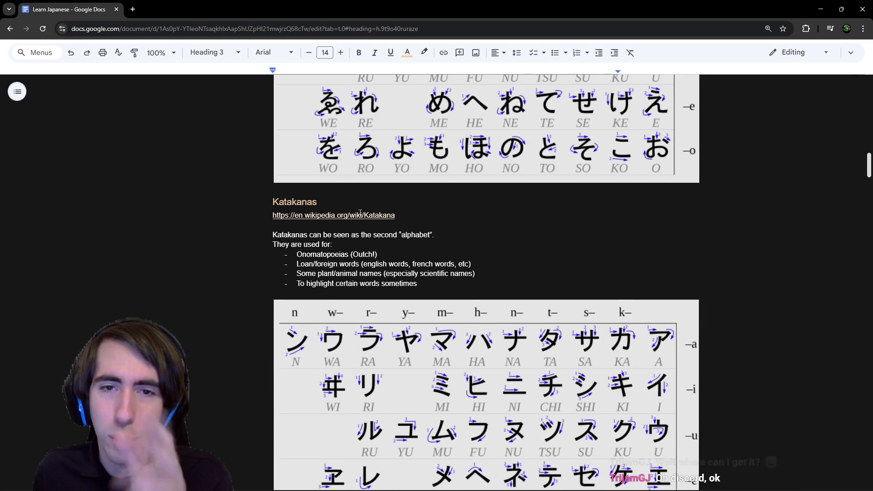
scroll(360, 214, "up", 3)
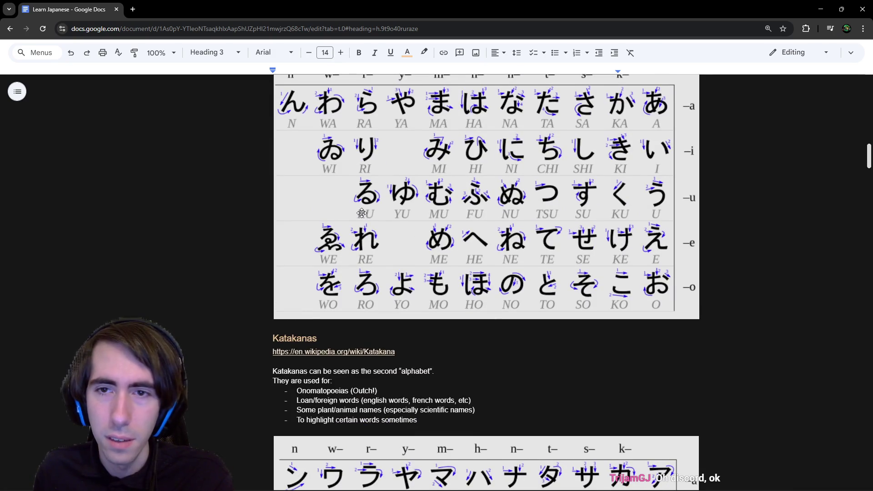
scroll(362, 213, "down", 4)
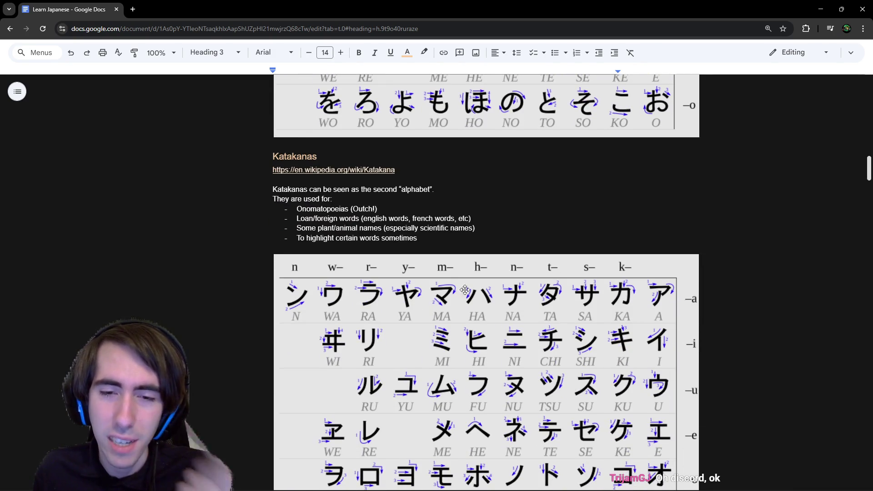
scroll(465, 289, "down", 2)
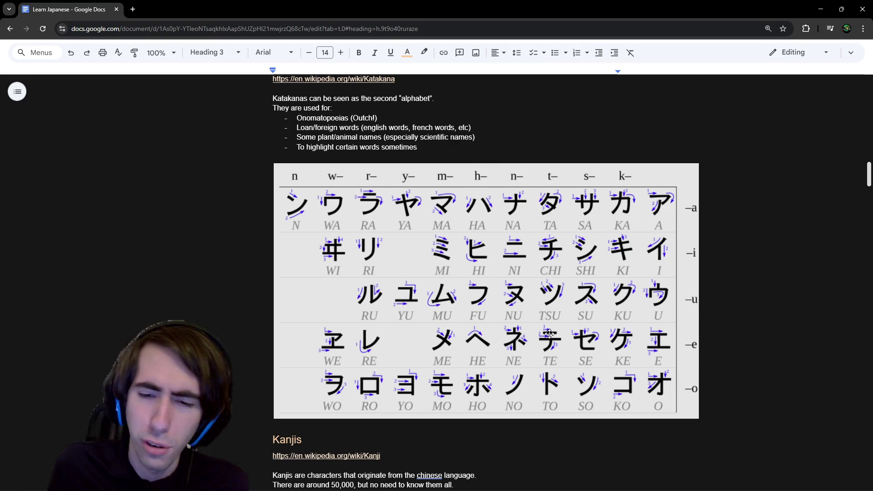
scroll(546, 329, "up", 8)
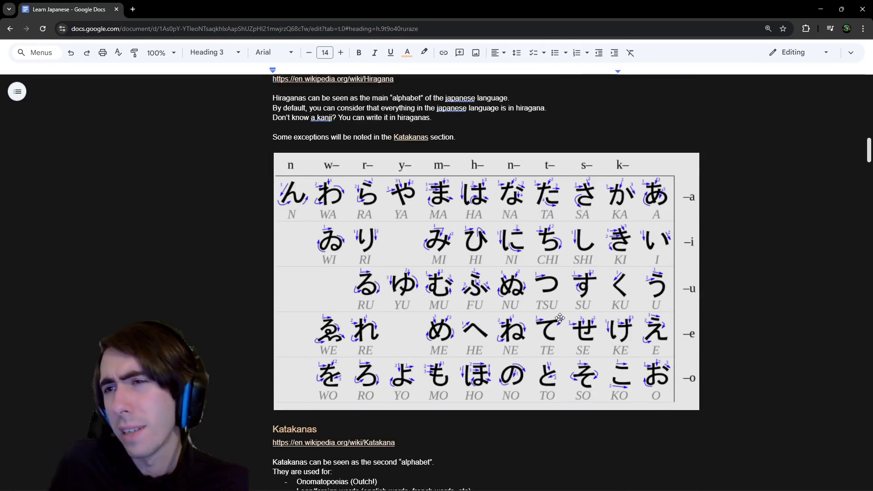
scroll(512, 170, "up", 1)
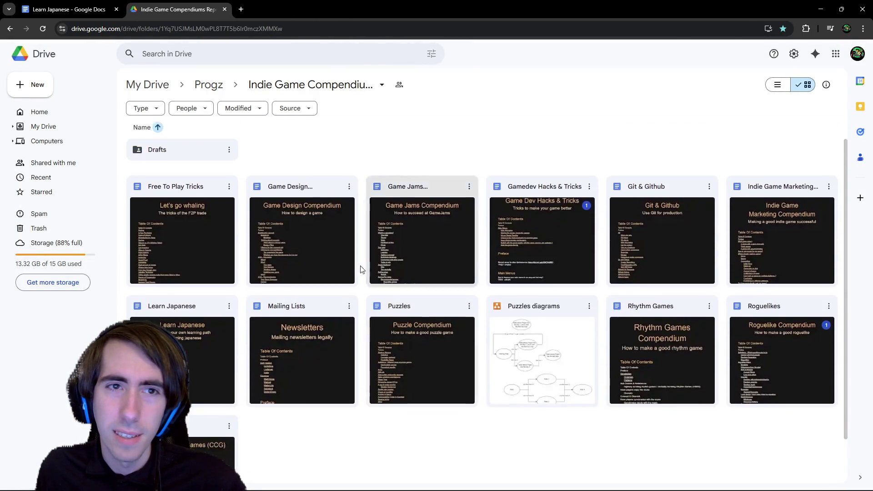
Step: Peek into the Drafts folder, then return to the compendiums folder
scroll(440, 363, "down", 2)
scroll(555, 330, "up", 2)
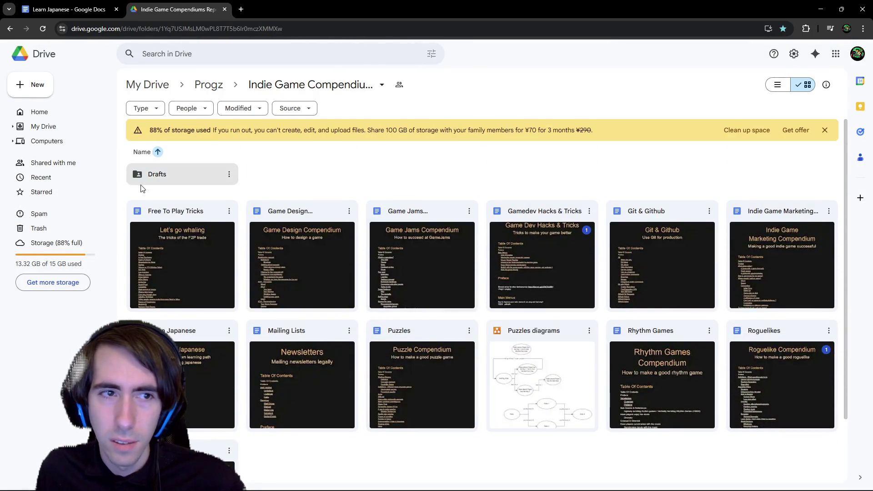
double_click(182, 175)
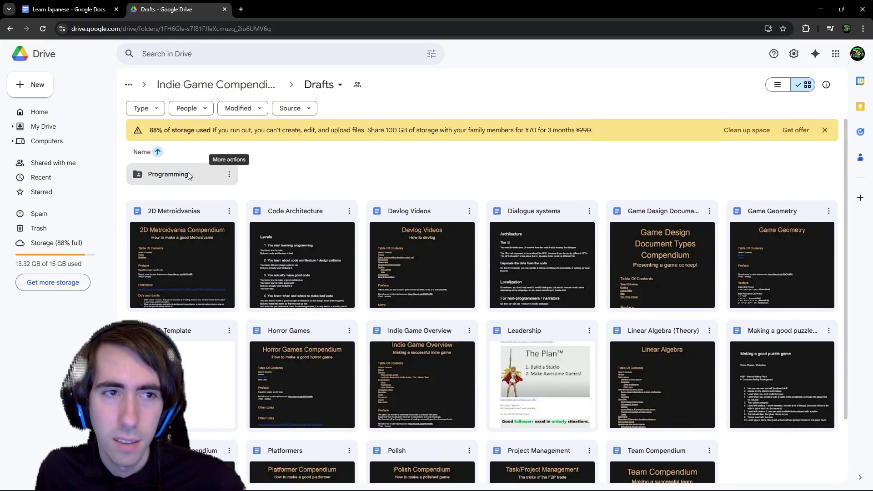
left_click(215, 176)
key("alt+Left")
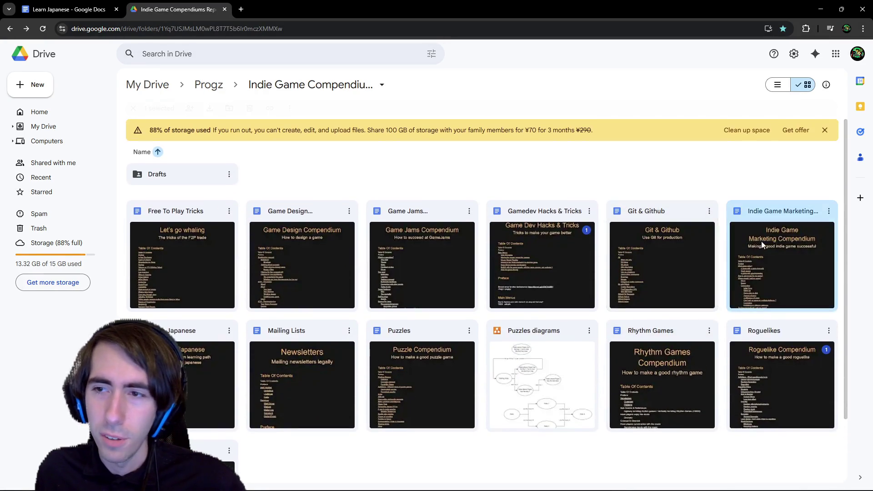
Step: Look over the Marketing, Roguelikes, Rhythm Games, Puzzles and Game Design compendiums, then open Gamedev Hacks & Tricks
left_click(762, 241)
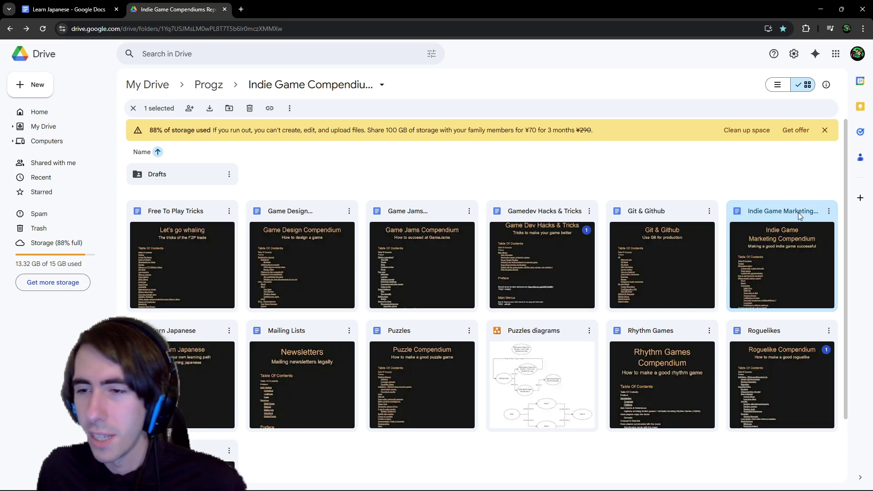
left_click(784, 370)
left_click(657, 362)
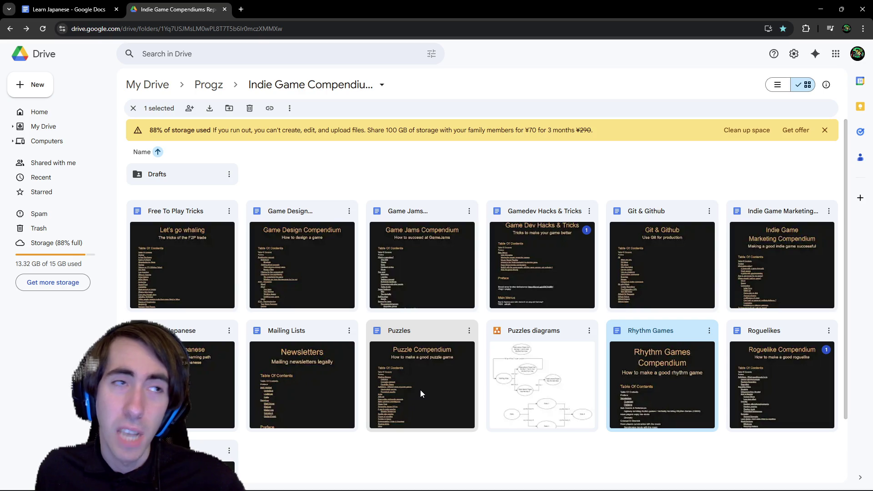
left_click(399, 378)
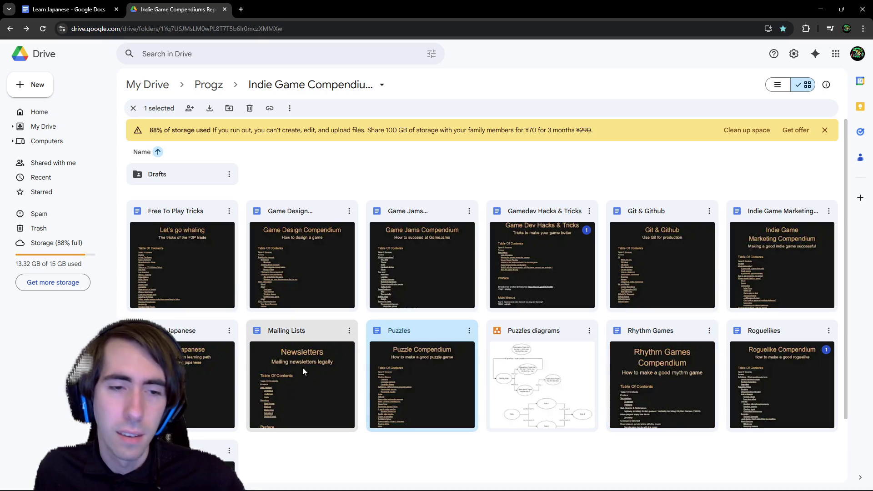
scroll(182, 335, "down", 1)
left_click(180, 334)
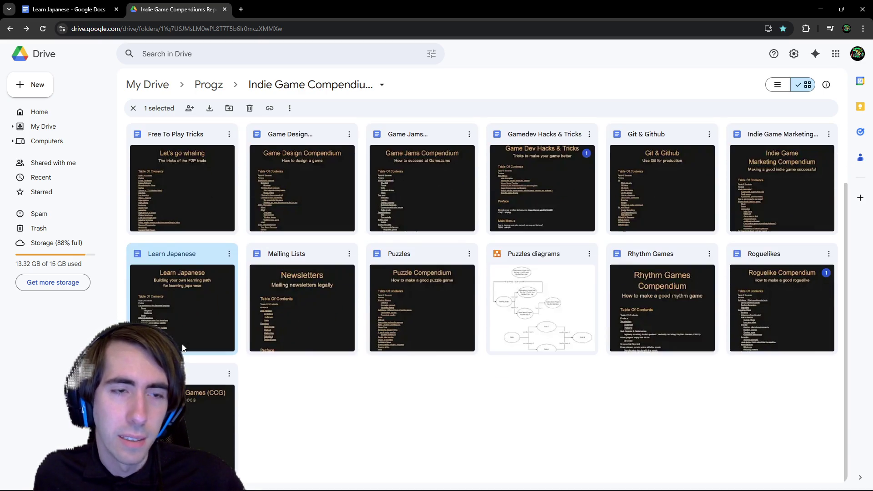
scroll(188, 361, "up", 1)
left_click(416, 278)
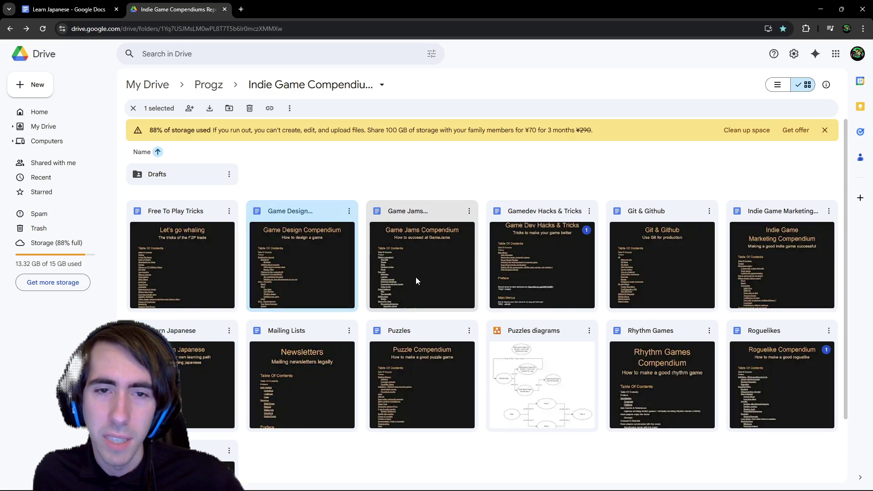
double_click(515, 231)
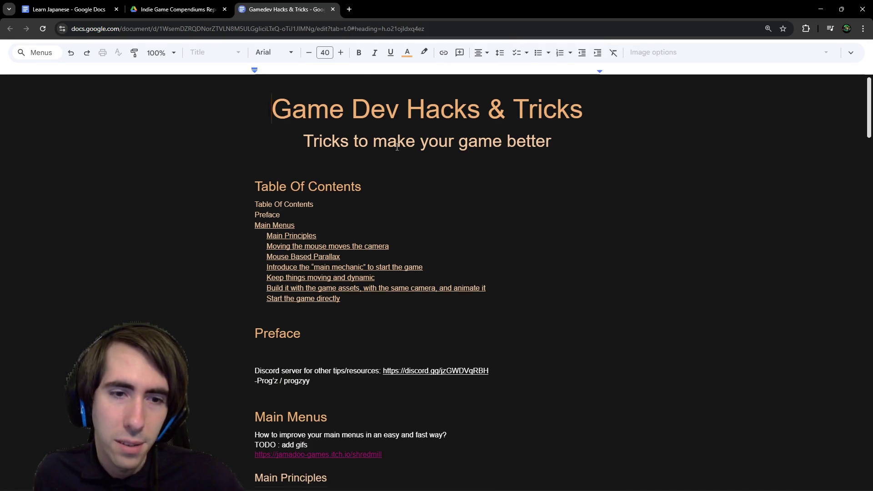
Step: Scroll through the doc and inspect the suggested edit on the struck-through Shredmill link
scroll(302, 189, "down", 8)
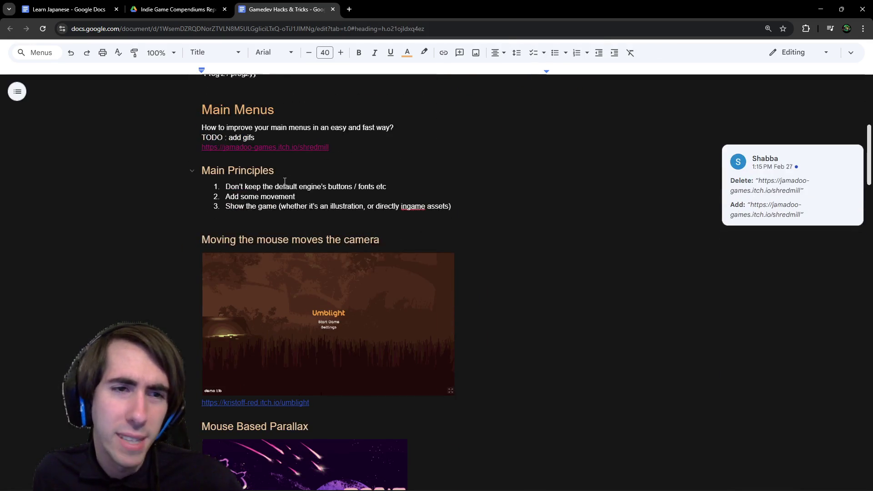
scroll(243, 156, "down", 11)
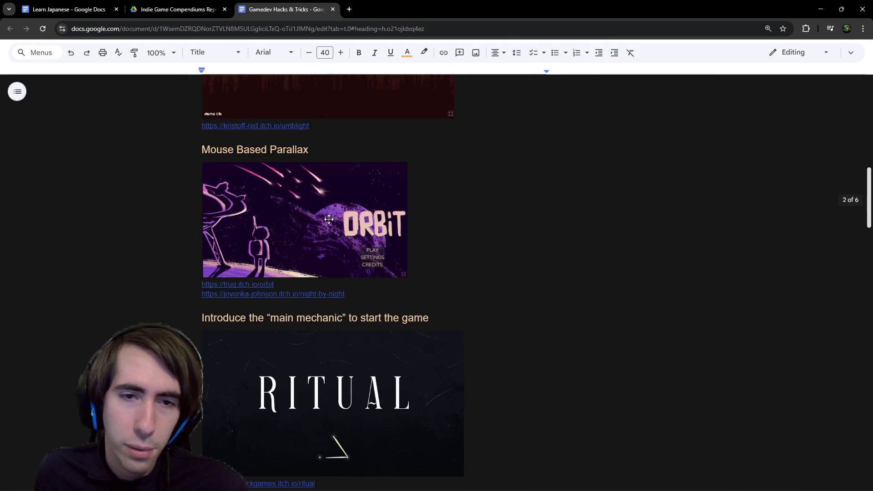
scroll(359, 246, "down", 15)
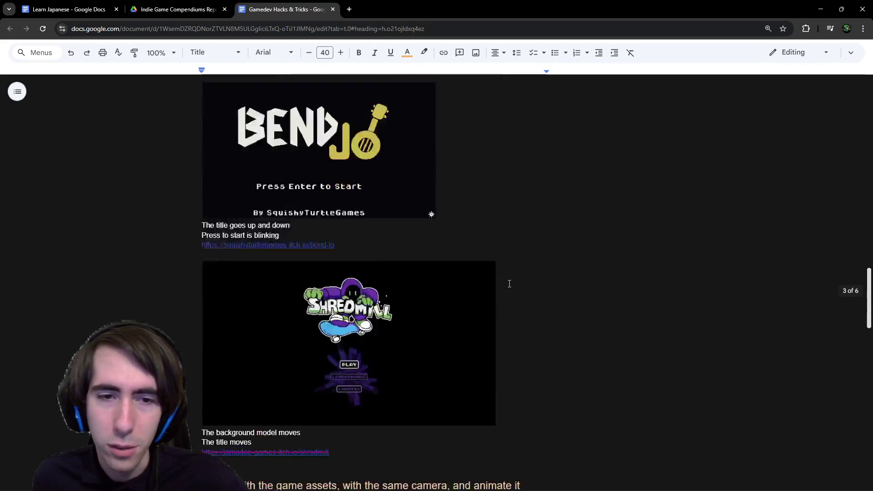
scroll(508, 274, "down", 15)
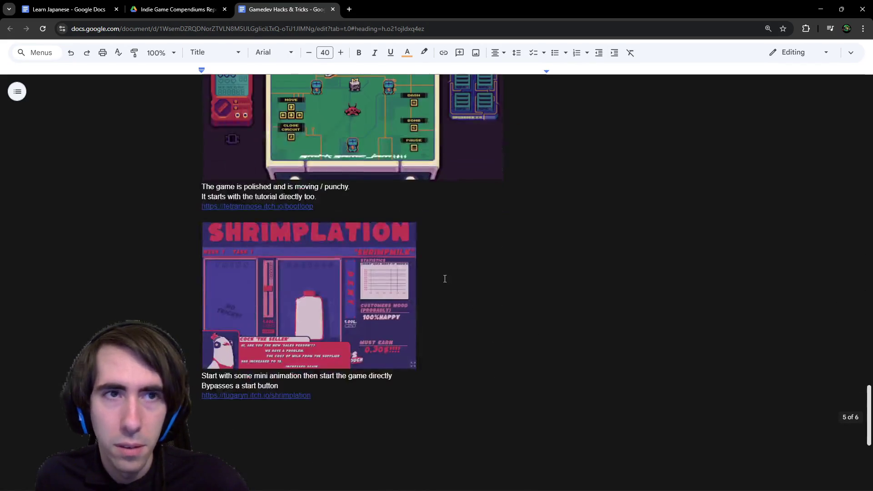
scroll(391, 282, "up", 15)
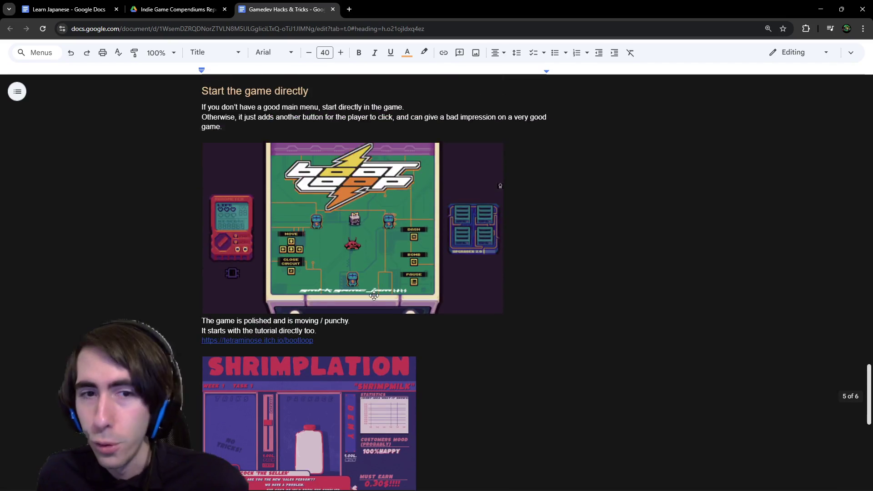
scroll(368, 306, "up", 4)
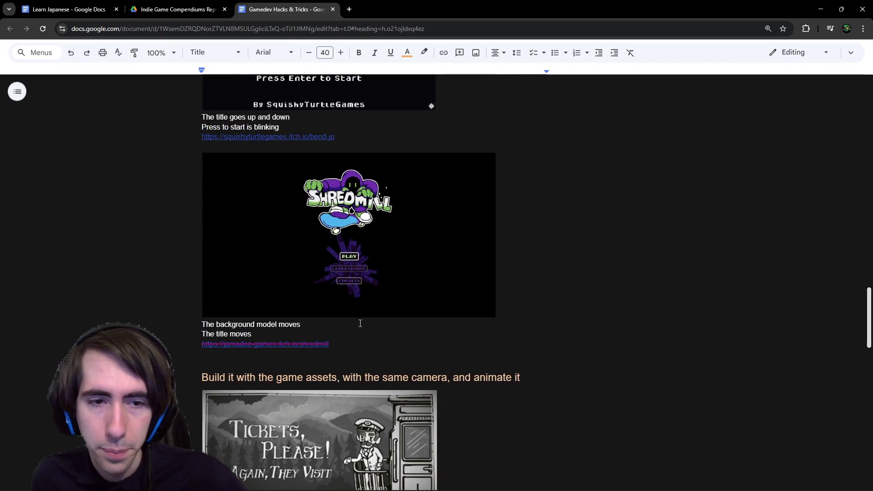
left_click(269, 342)
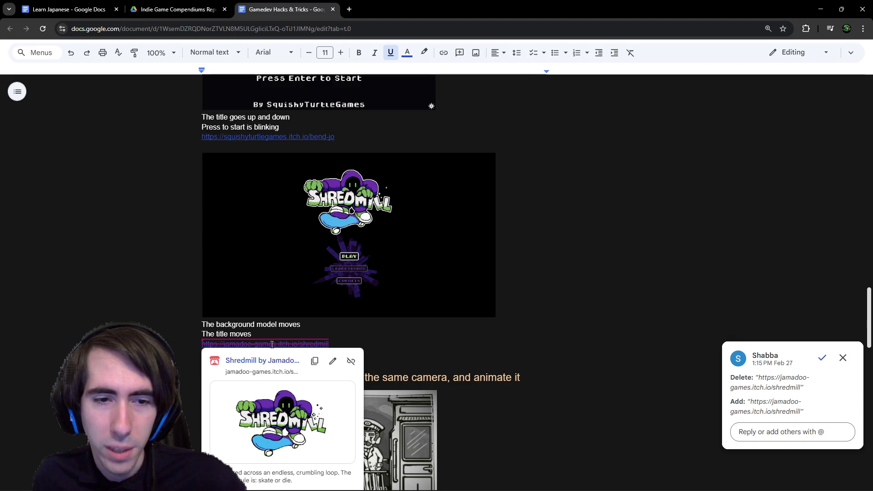
left_click(289, 332)
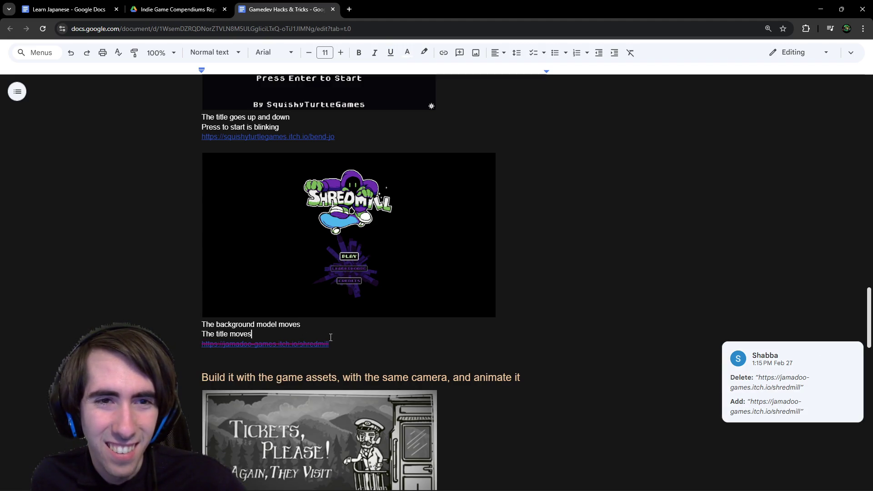
left_click(324, 343)
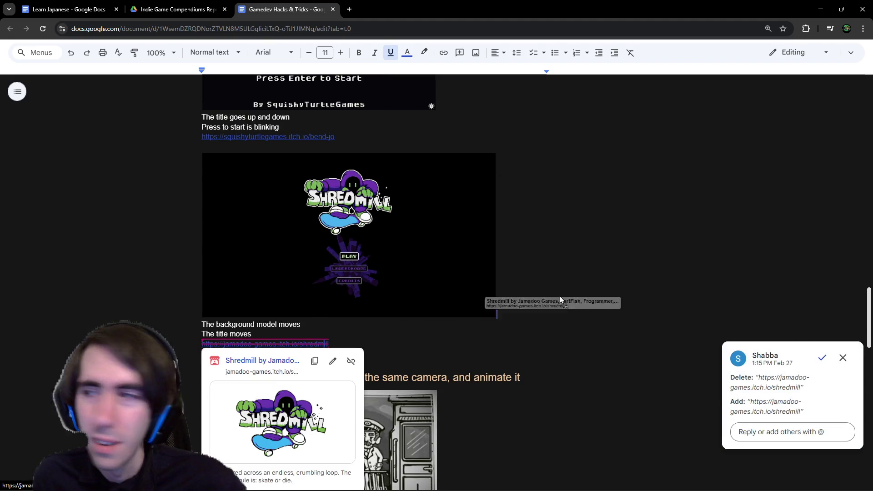
key("alt+Tab")
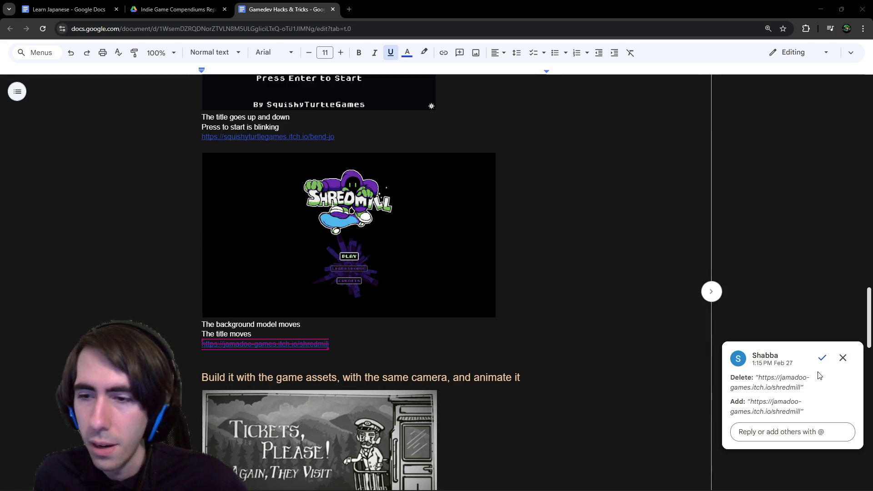
Step: Reject the Shredmill link suggestion and switch back to the Drive folder
scroll(527, 283, "up", 3)
scroll(596, 214, "down", 2)
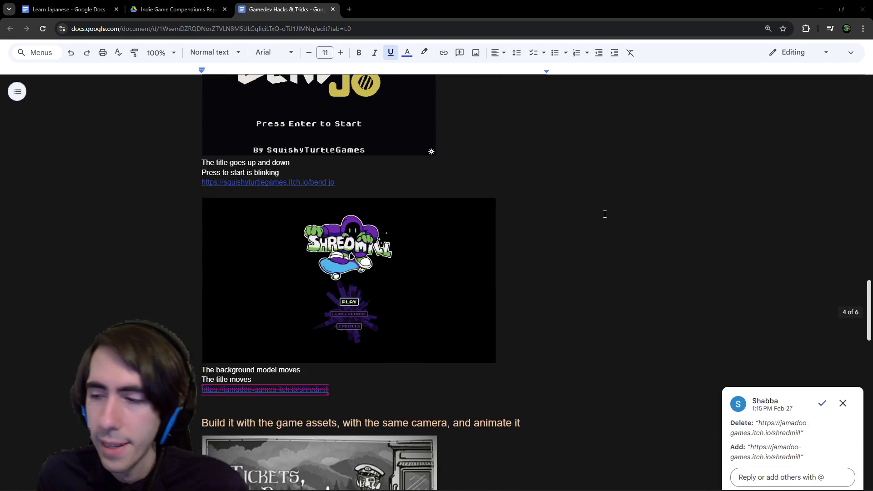
scroll(680, 355, "down", 1)
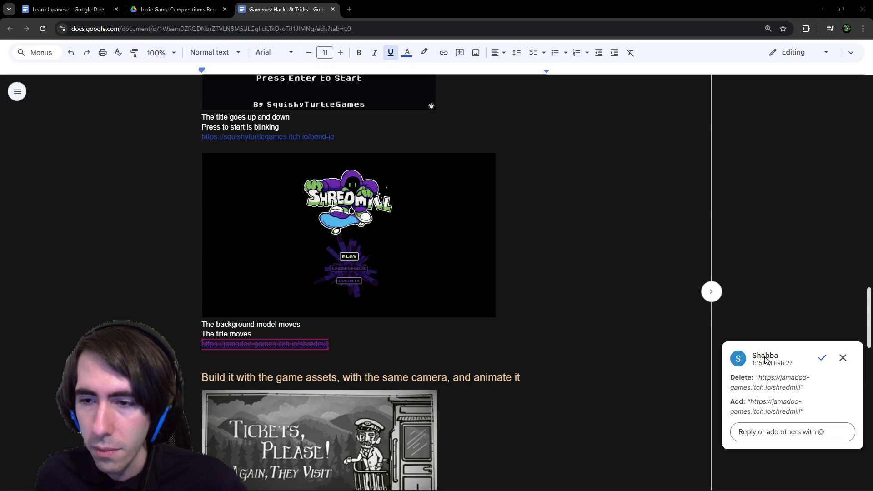
mouse_move(279, 345)
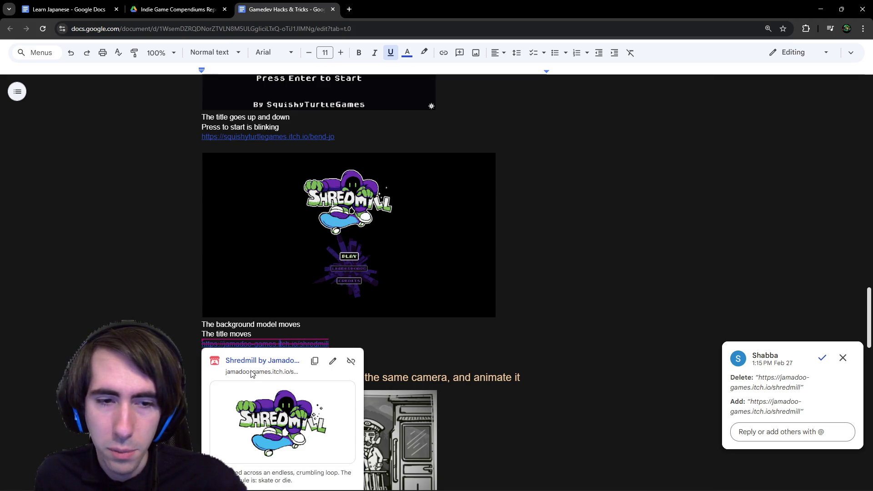
left_click(843, 358)
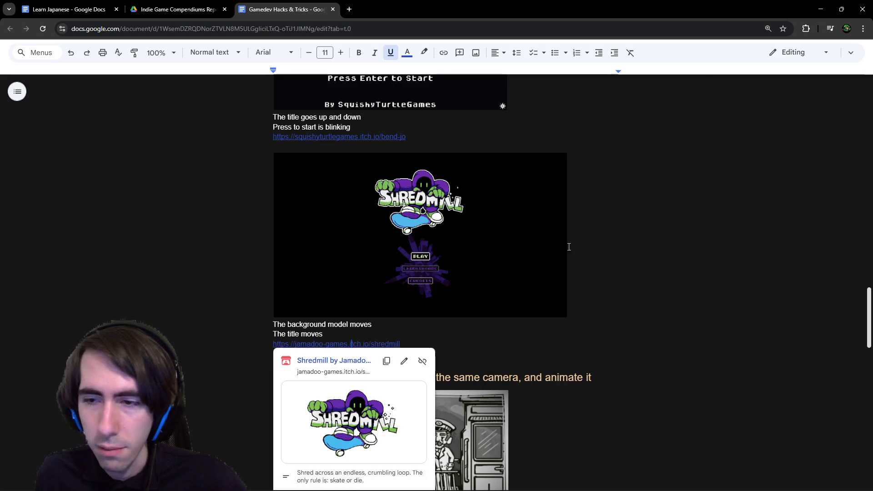
scroll(377, 250, "up", 20)
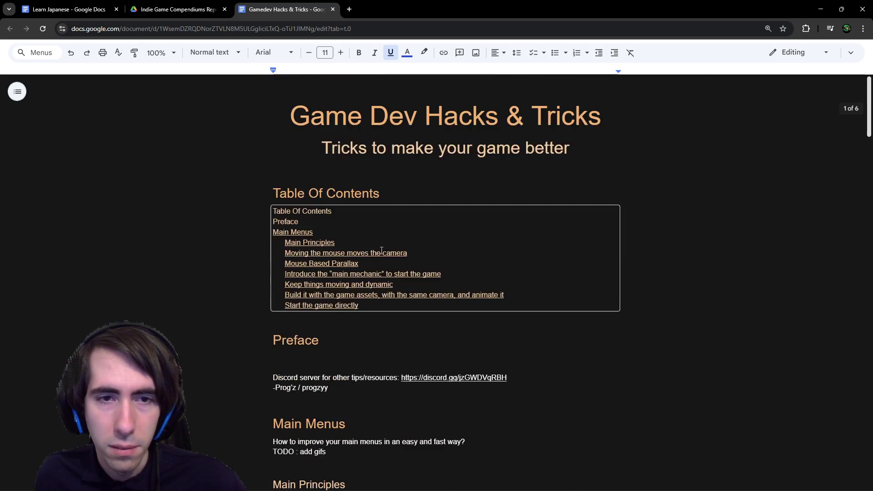
key("ctrl+shift+Tab")
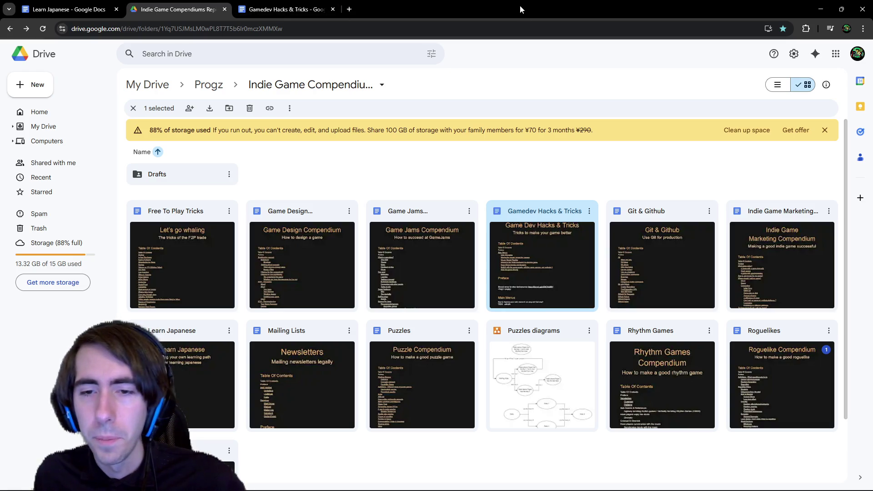
Step: Bring the Godot editor window back to the front
key("alt+Tab")
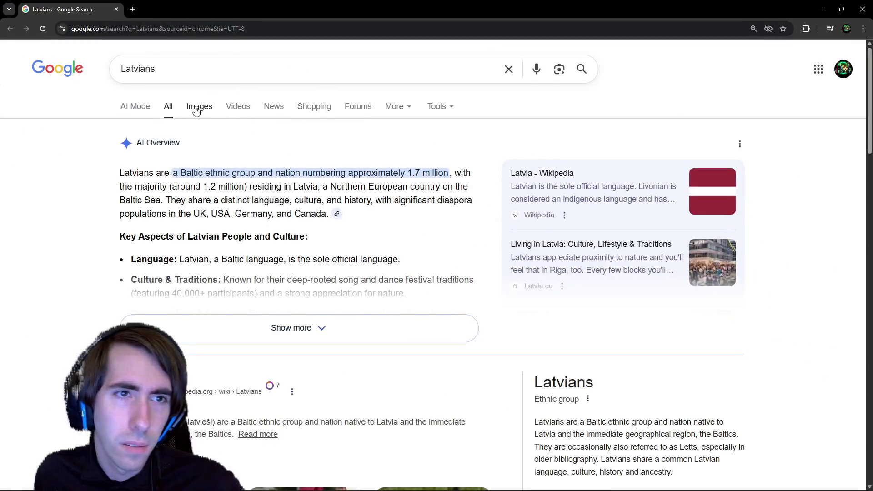
Step: Search images for 'Latvians language', glance at all results, then return to images
left_click(197, 111)
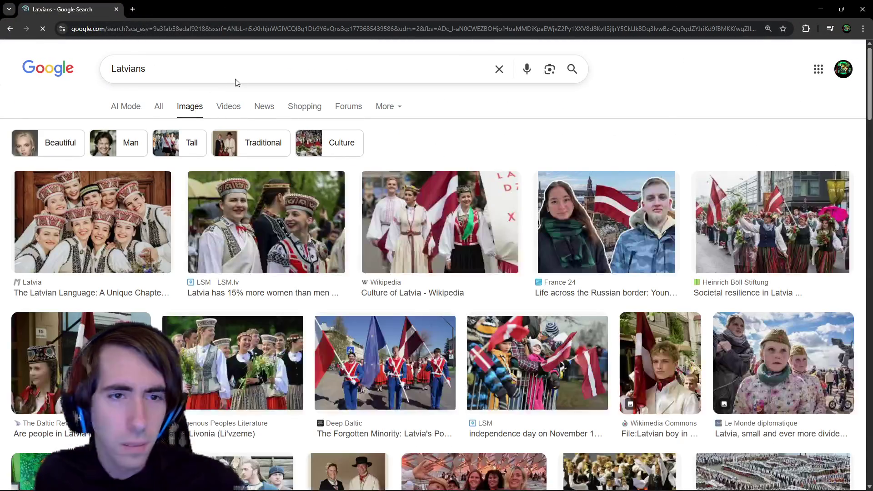
left_click(250, 65)
type("la")
type("nguage")
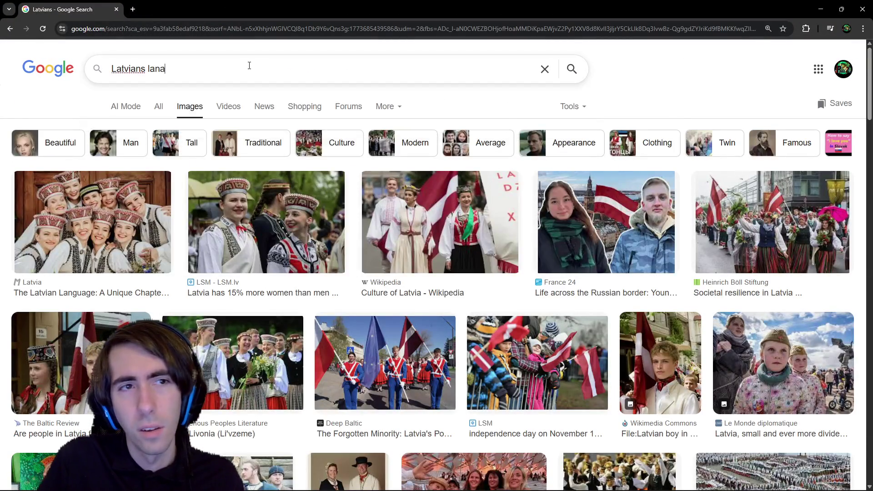
key("Return")
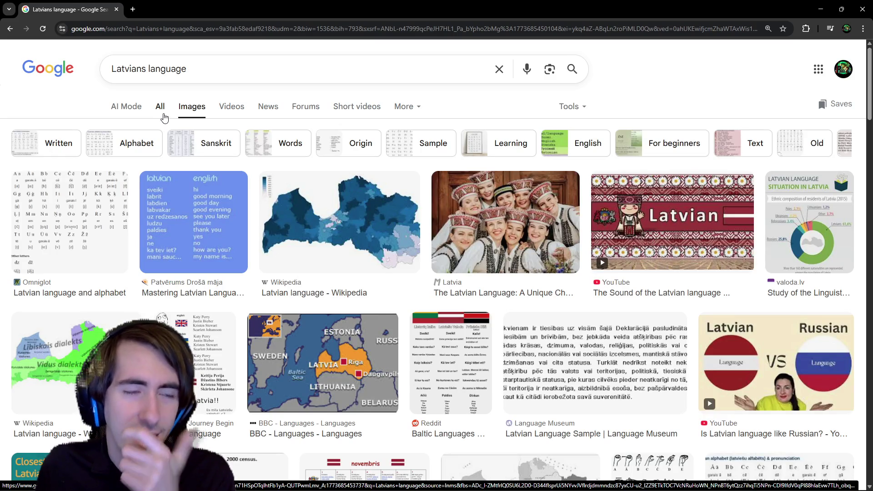
left_click(160, 107)
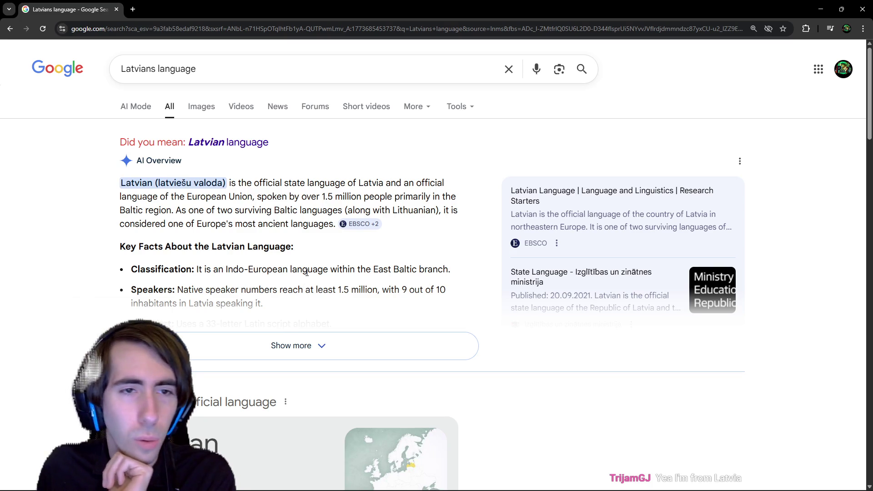
scroll(294, 255, "down", 2)
scroll(295, 256, "up", 2)
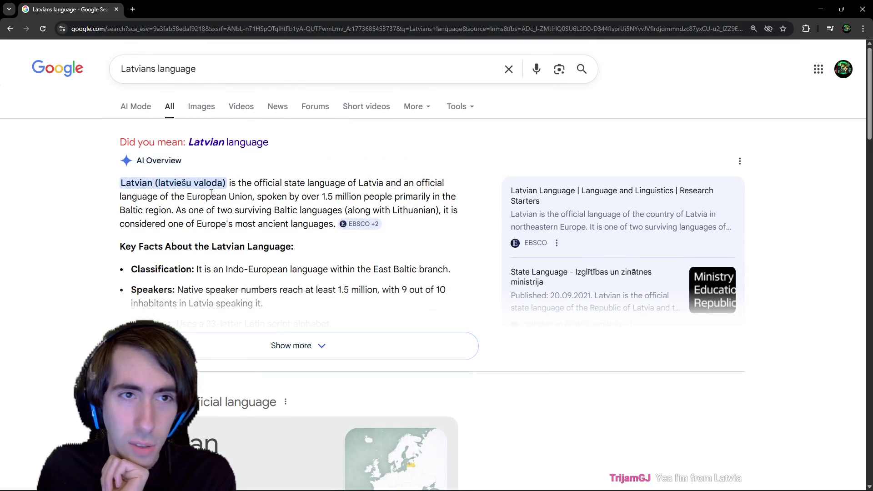
scroll(255, 250, "down", 2)
scroll(349, 302, "up", 3)
left_click(210, 118)
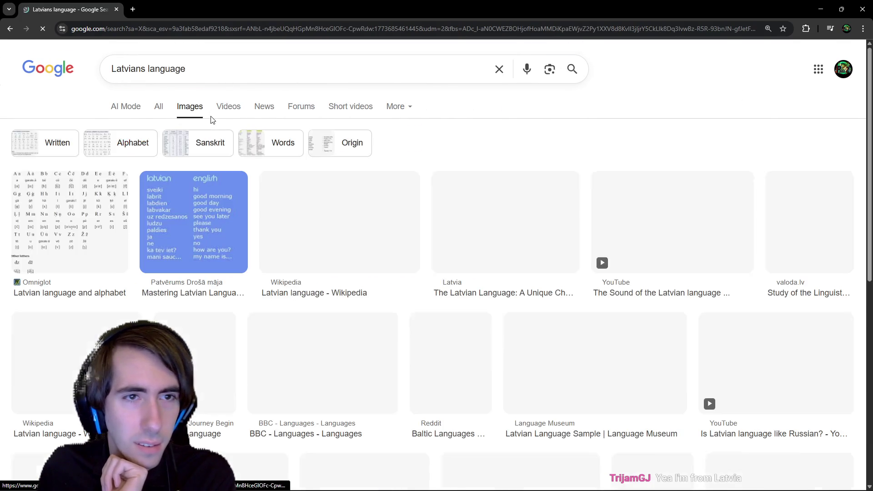
Step: Replace the query with 'laviatan' and rerun it with the 'leviathan' spelling correction
left_click(243, 78)
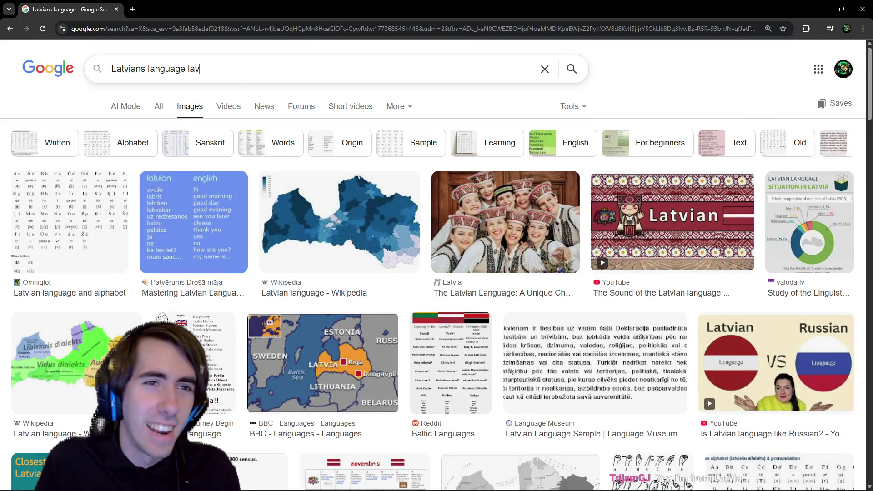
key("ctrl+Left")
key("ctrl+BackSpace")
key("ctrl+BackSpace")
key("Return")
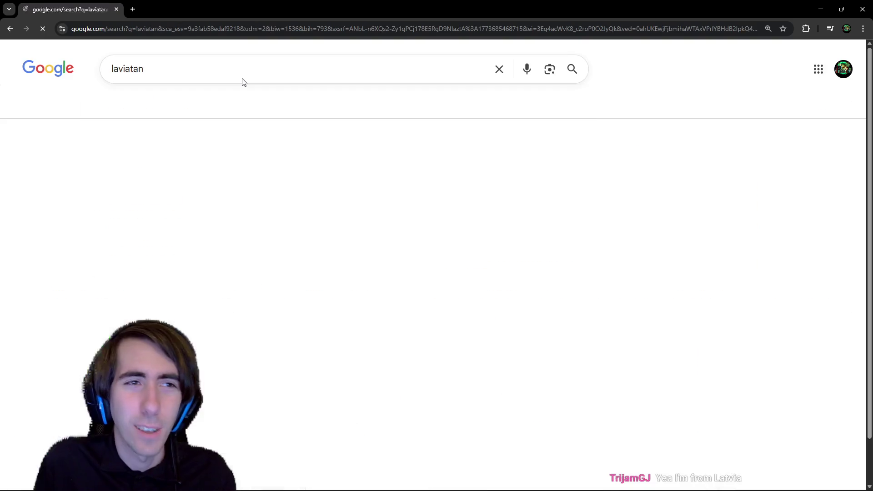
left_click(242, 80)
key("ctrl+a")
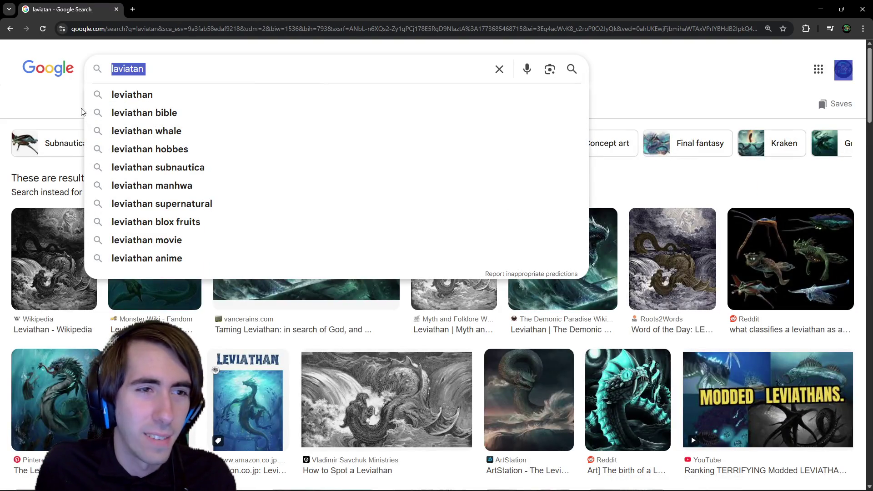
left_click(596, 59)
left_click(133, 178)
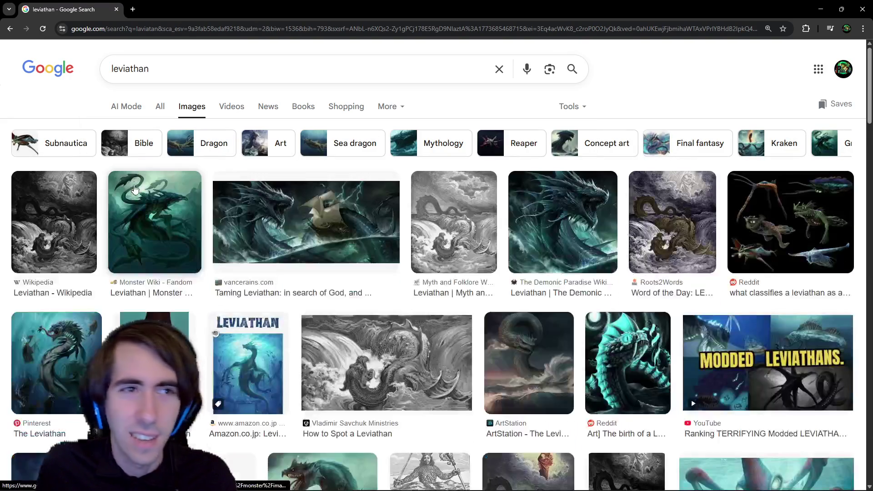
Step: Preview the Monster Wiki and Taming Leviathan images, then go back to the Latvian results
left_click(150, 200)
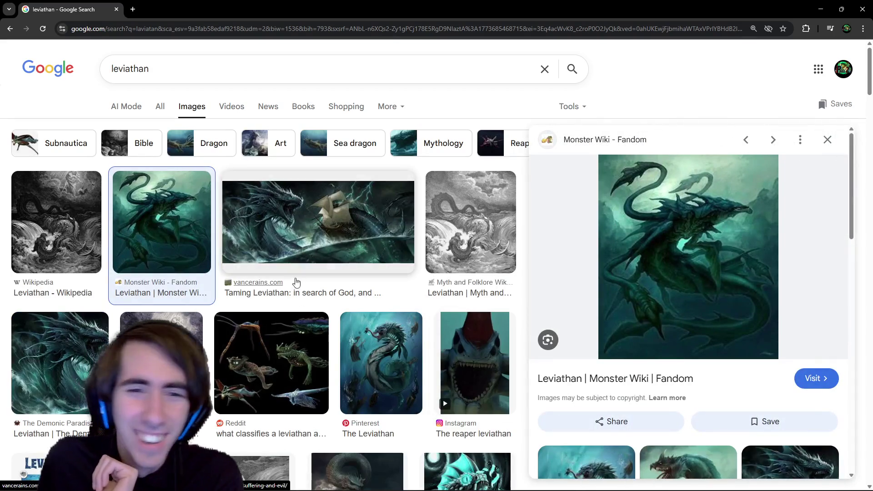
left_click(294, 281)
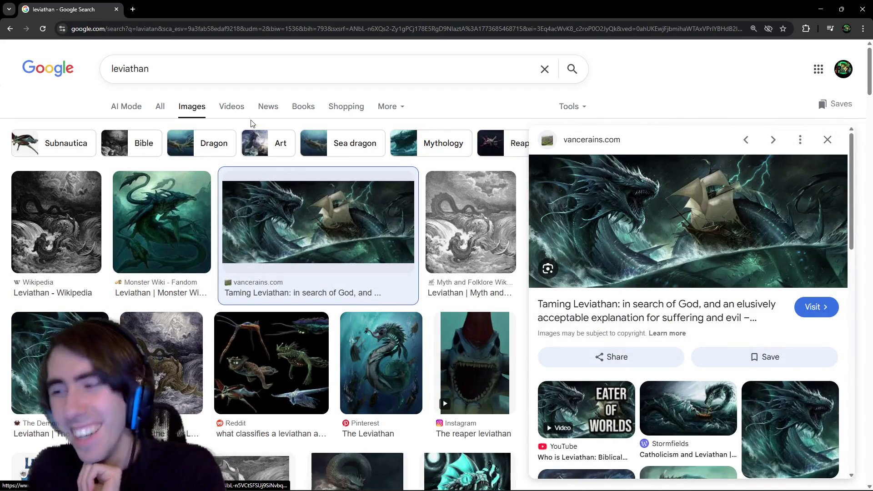
left_click(255, 195)
key("alt+Left")
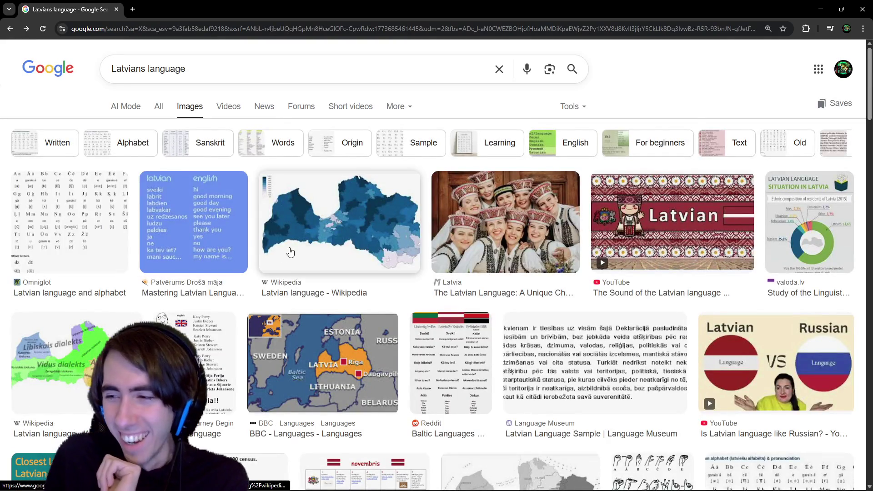
Step: Preview the Wikipedia map, Omniglot alphabet and Let the Journey Begin images, then minimize Chrome
left_click(329, 220)
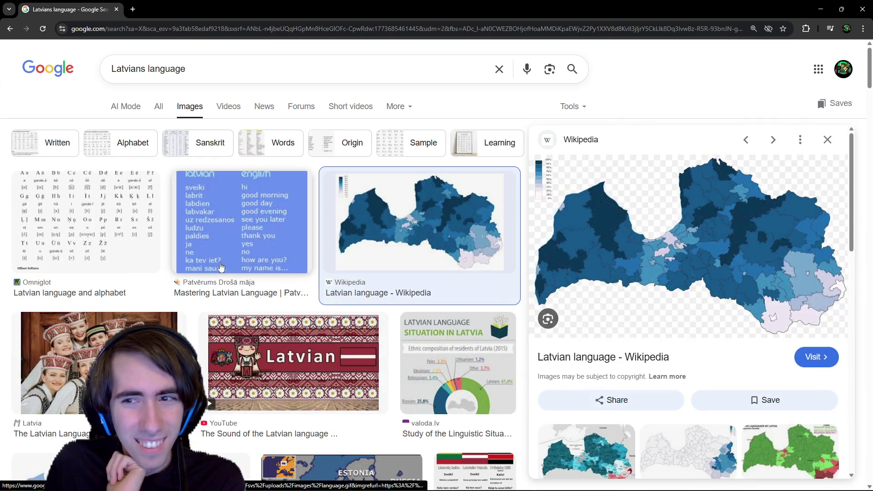
scroll(163, 249, "down", 4)
scroll(113, 209, "up", 4)
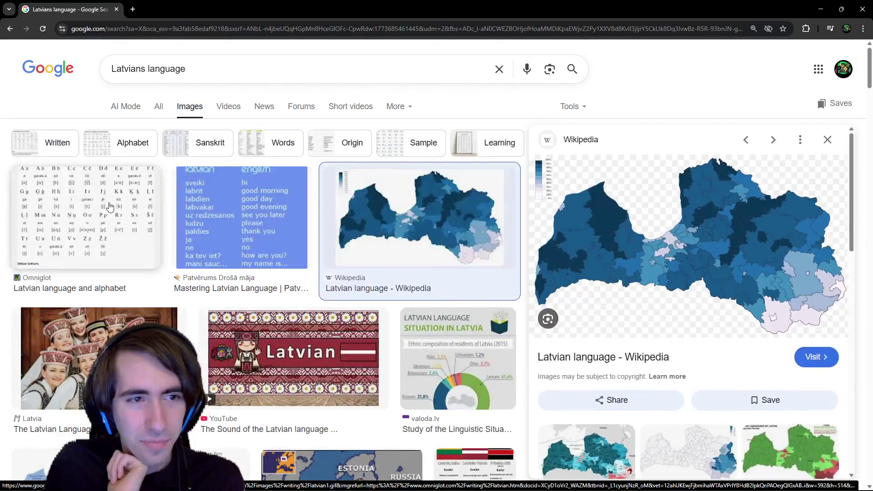
left_click(110, 208)
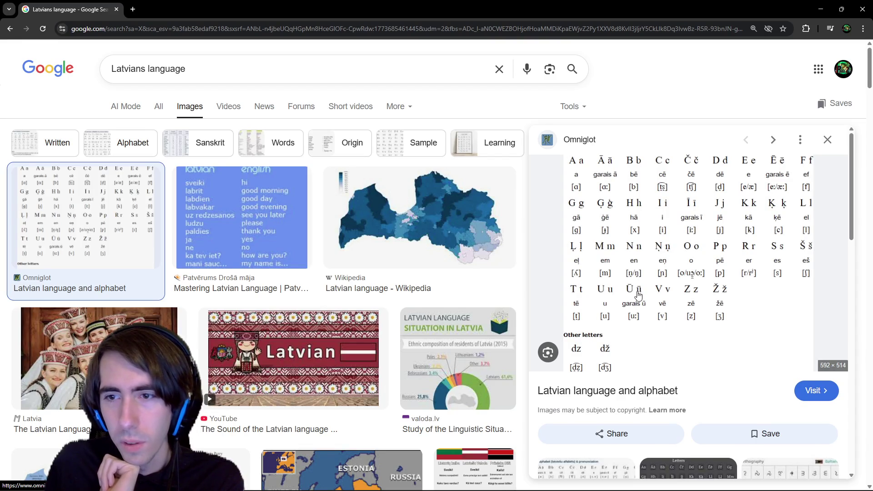
scroll(636, 299, "down", 4)
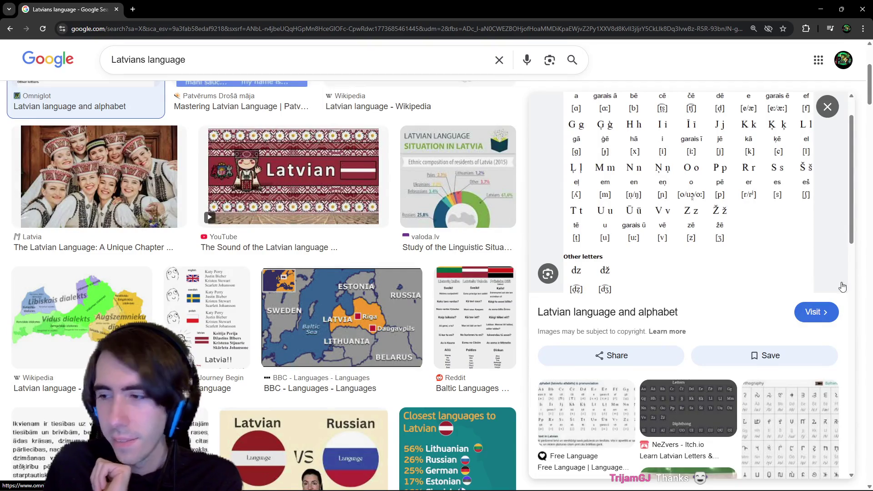
scroll(232, 224, "down", 2)
left_click(232, 225)
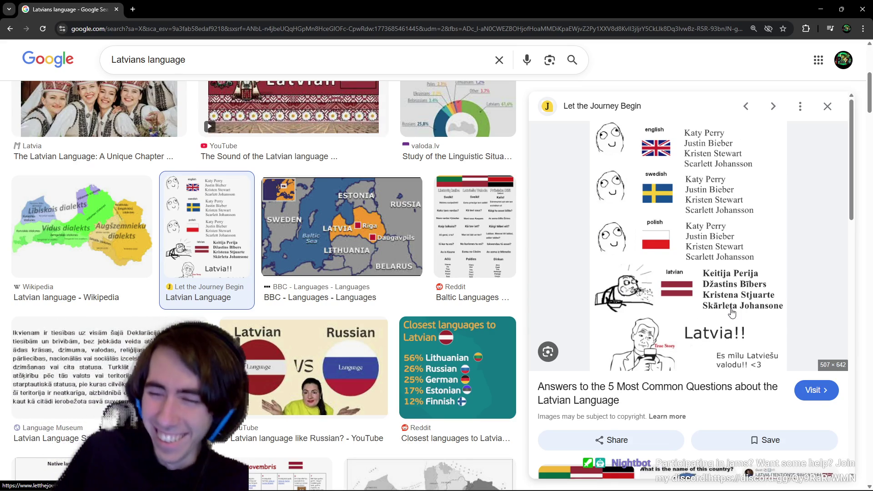
scroll(800, 288, "down", 5)
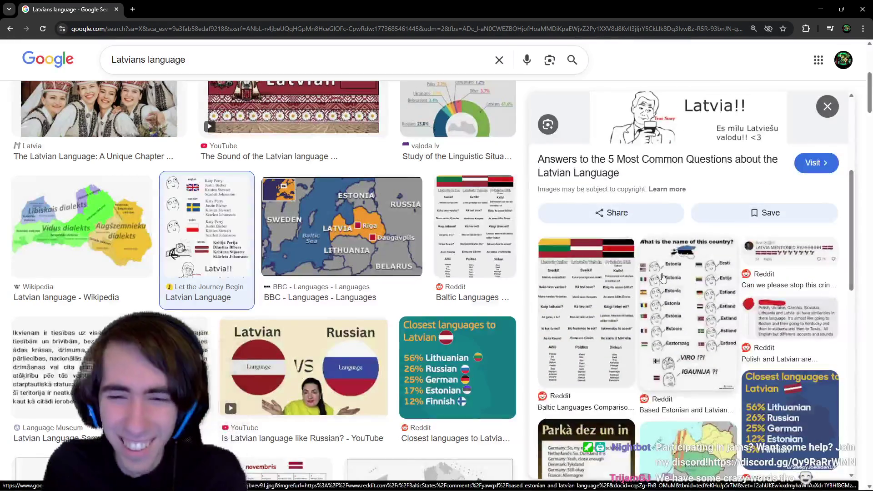
scroll(403, 326, "down", 2)
scroll(403, 326, "up", 3)
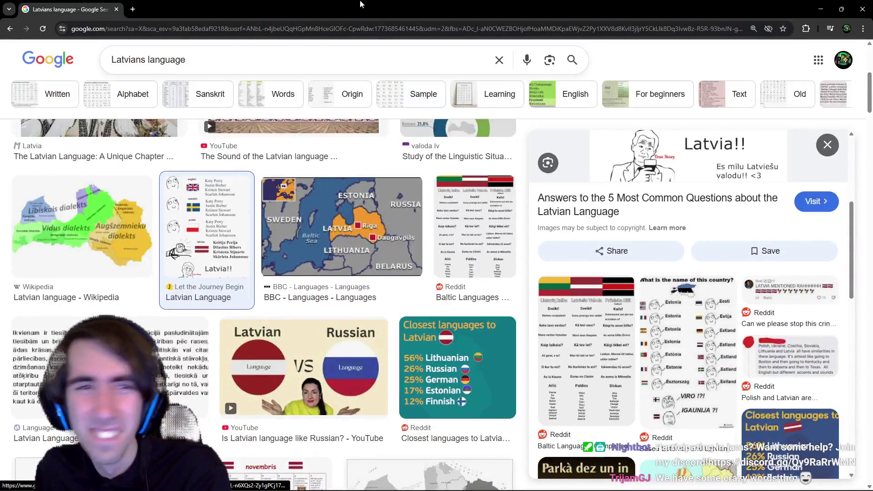
left_click(849, 6)
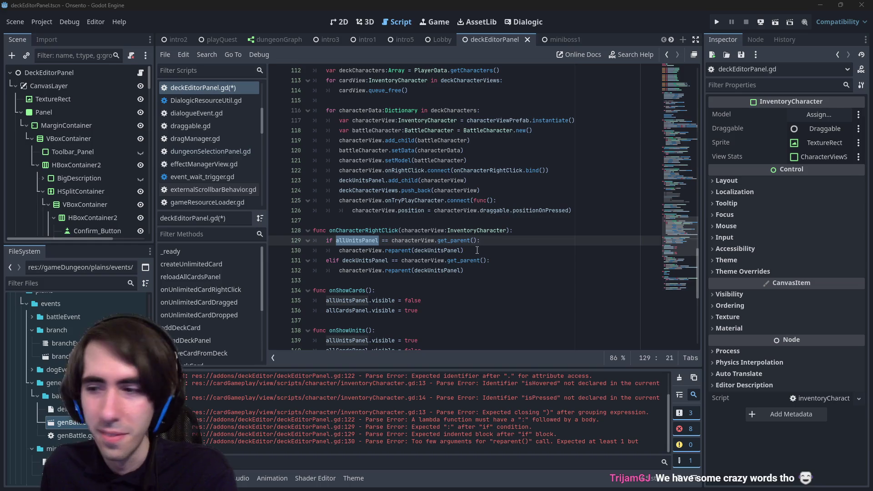
left_click(483, 251)
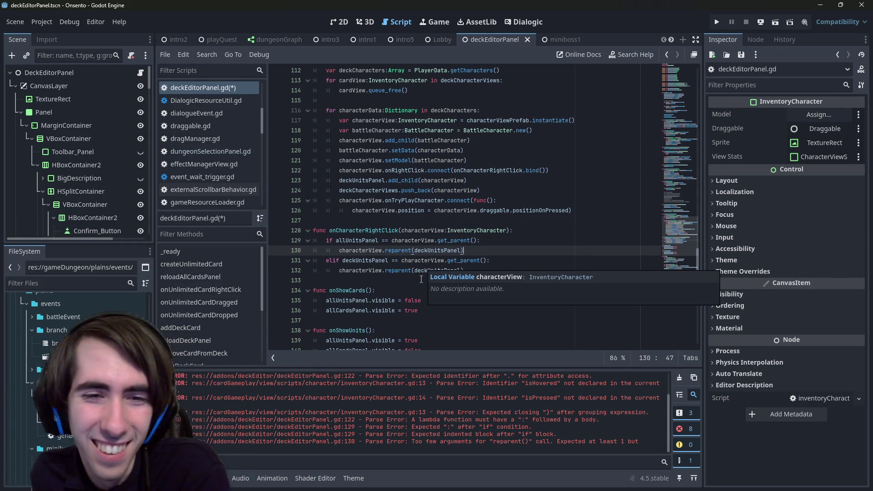
scroll(431, 250, "up", 1)
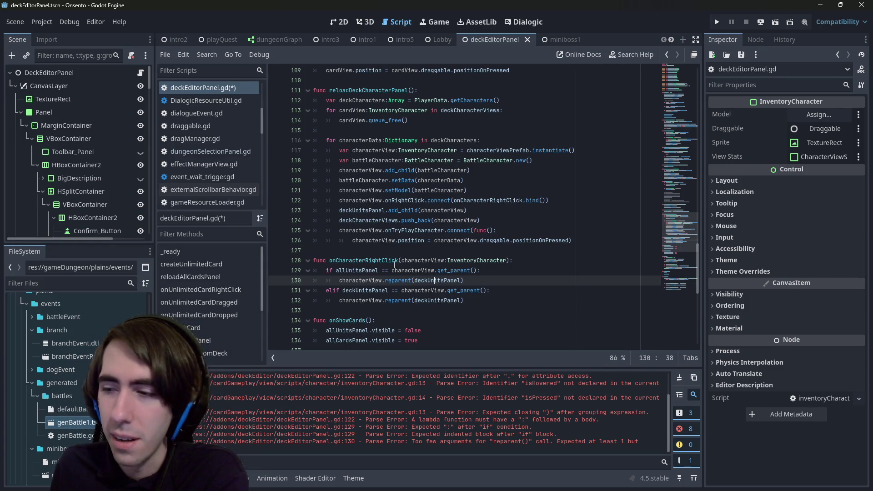
double_click(395, 261)
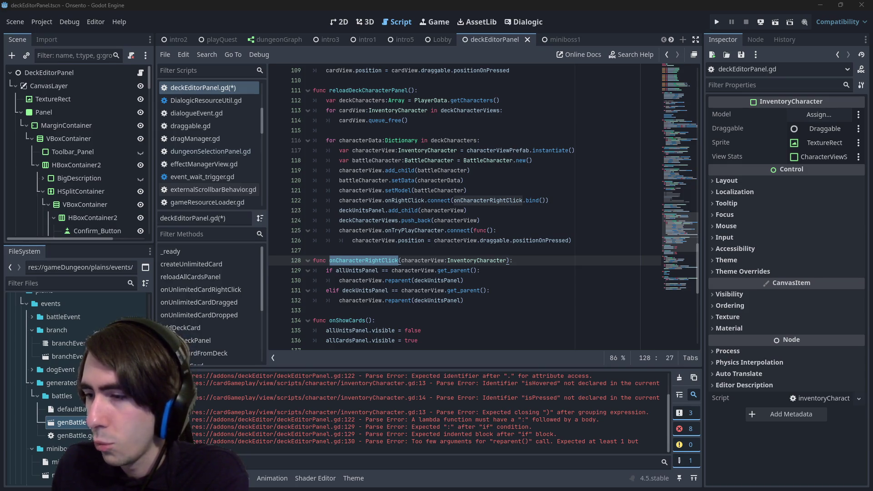
left_click(359, 248)
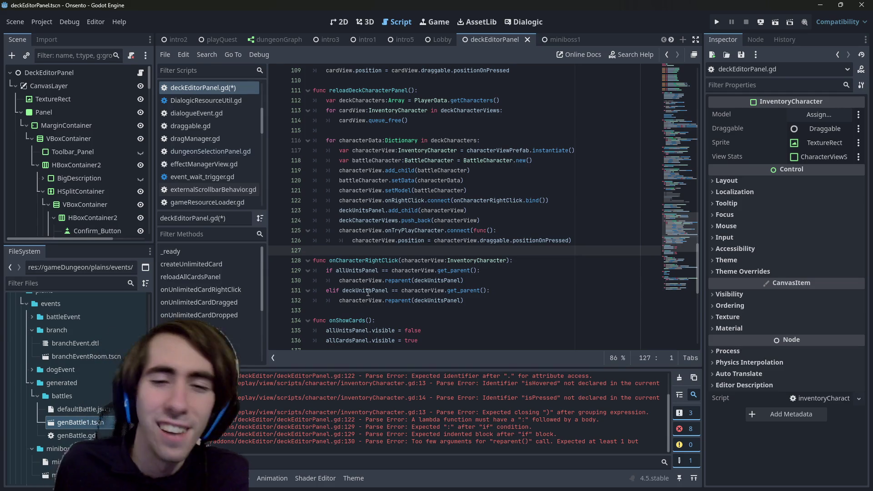
double_click(382, 260)
scroll(382, 258, "down", 1)
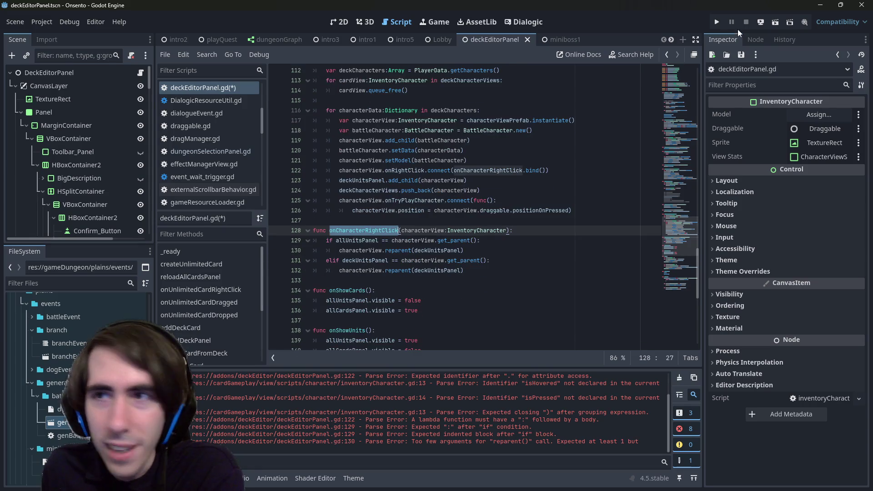
Step: Run the deck editor scene, then minimize the game window back to the script
left_click(774, 24)
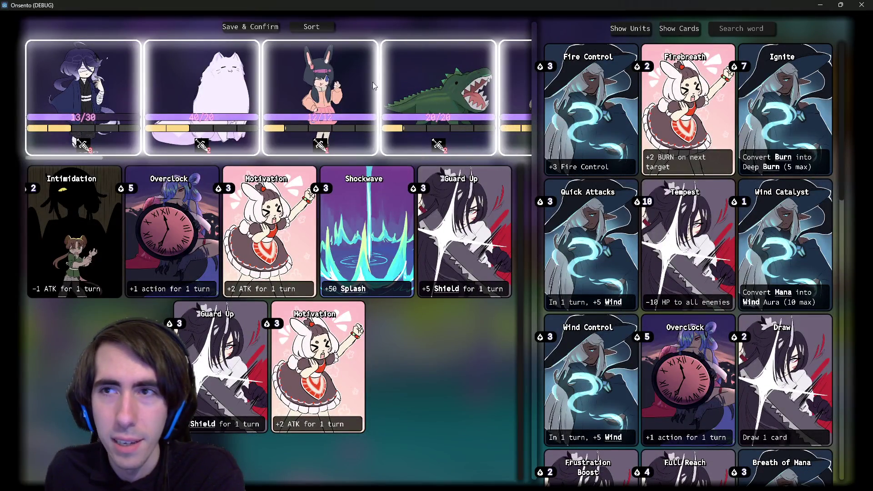
left_click(820, 5)
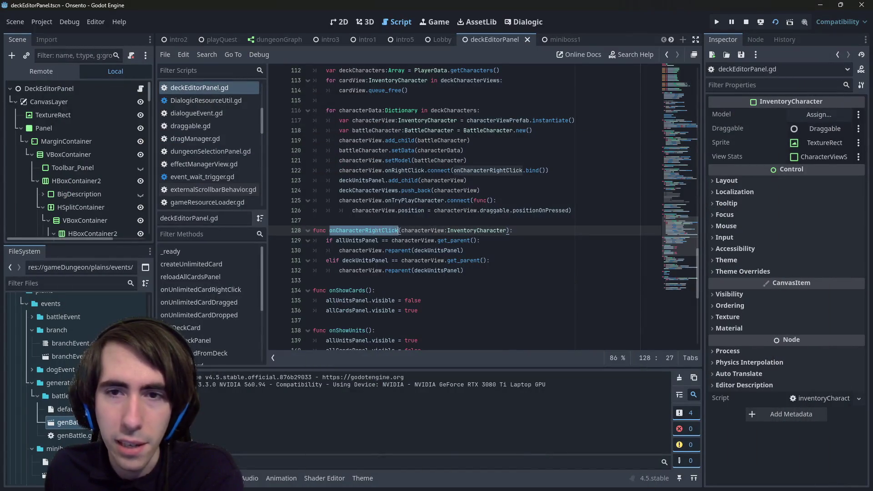
Step: Put characterView into line 122's bind() call, save, and relaunch the scene
mouse_move(415, 168)
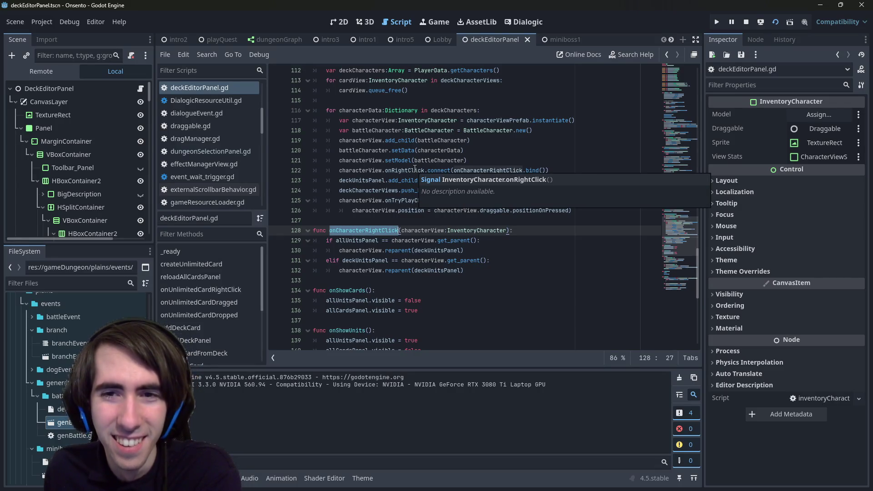
left_click(544, 171)
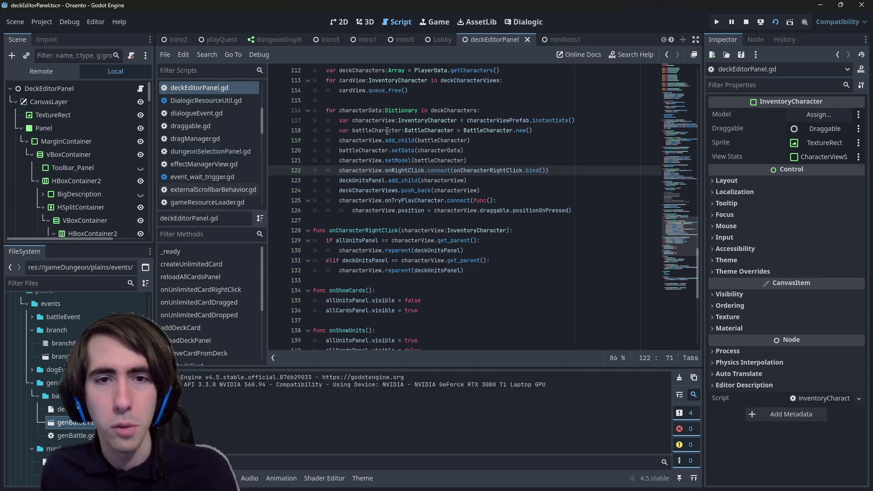
double_click(373, 130)
double_click(374, 124)
key("ctrl+c")
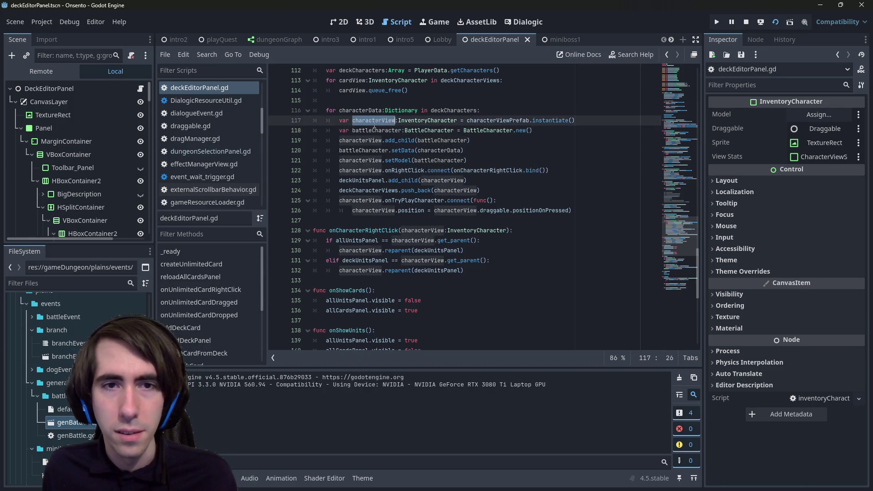
left_click(542, 170)
key("ctrl+v")
key("F5")
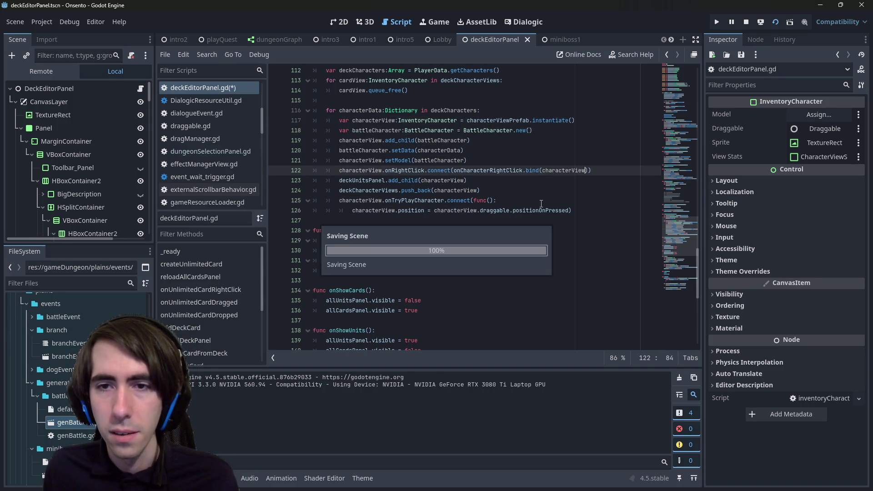
left_click(749, 21)
left_click(772, 23)
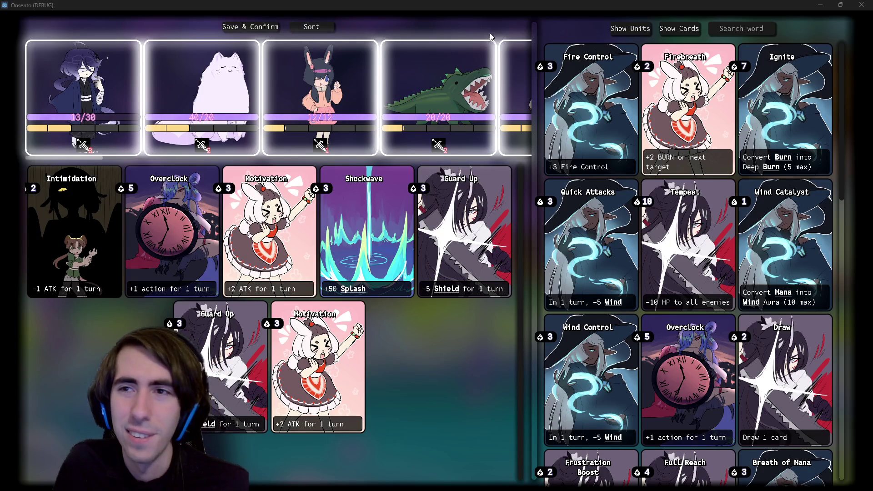
Step: Inspect the seven-card deck in the running Onsento deck editor
mouse_move(279, 326)
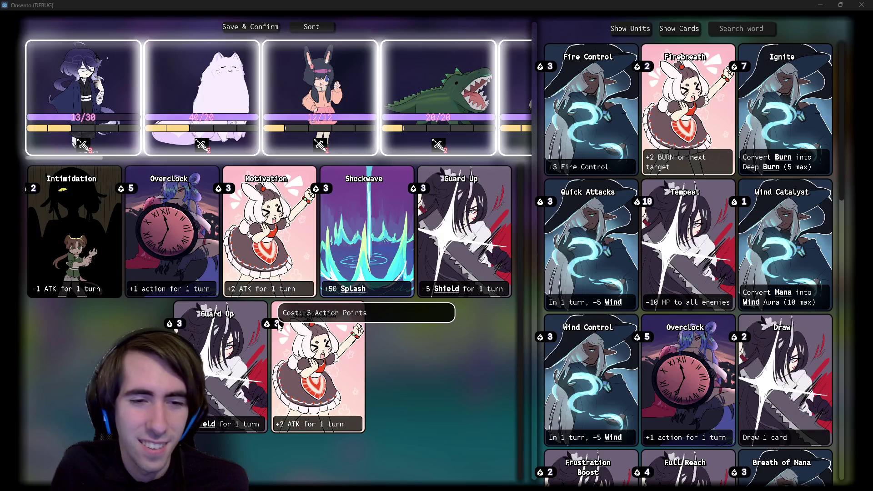
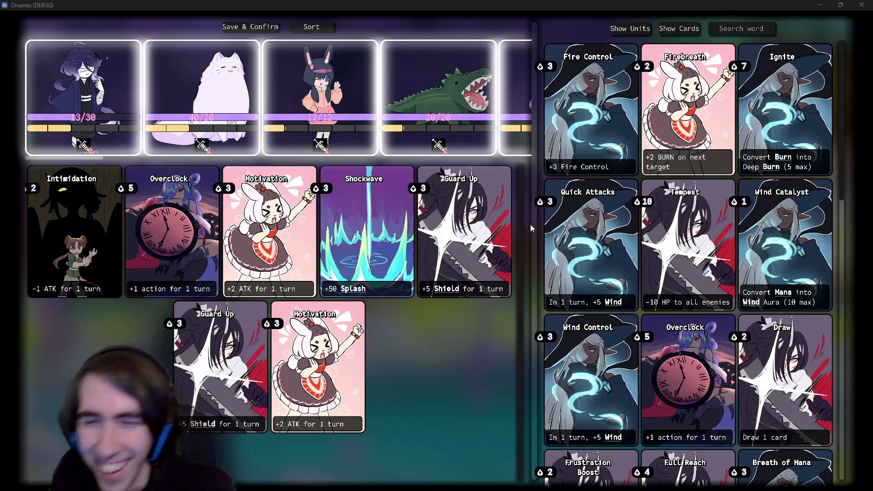
Step: Narrow the deck area, remove Shockwave from the deck, and show the empty units list
left_click_drag(531, 229, 529, 204)
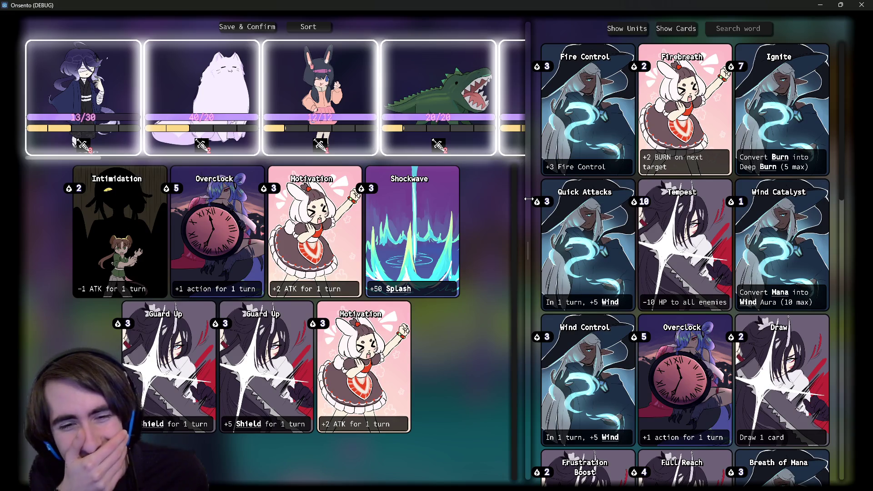
mouse_move(531, 200)
left_mouse_down()
mouse_move(575, 200)
mouse_move(517, 200)
left_mouse_up()
left_click(400, 218)
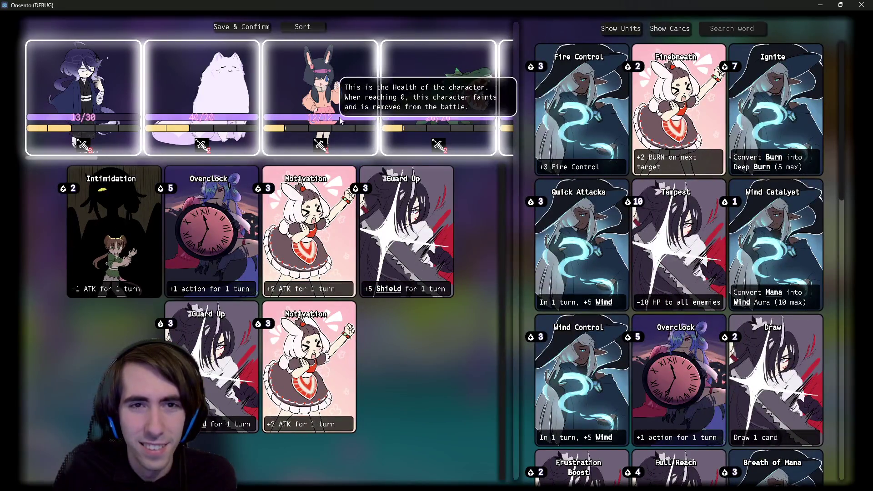
left_click(621, 29)
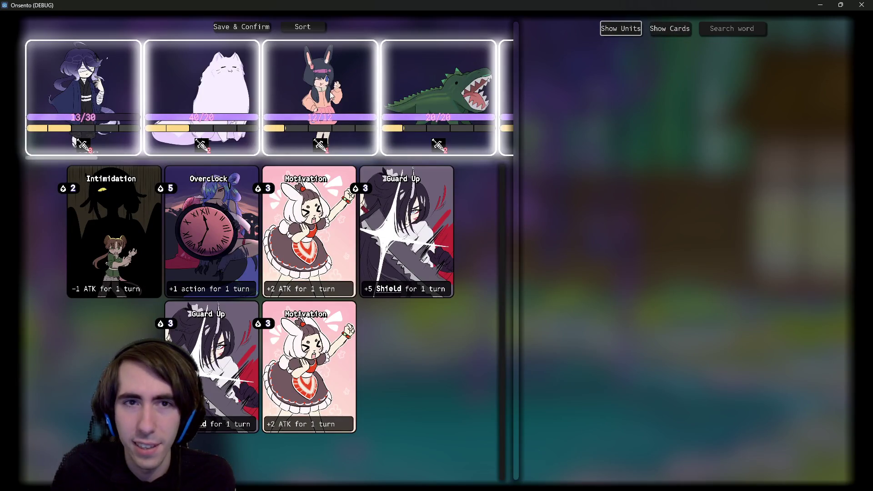
Step: Inspect the Wind not found error and add a breakpoint at line 129 in onCharacterRightClick
key("super+Down")
left_click(770, 23)
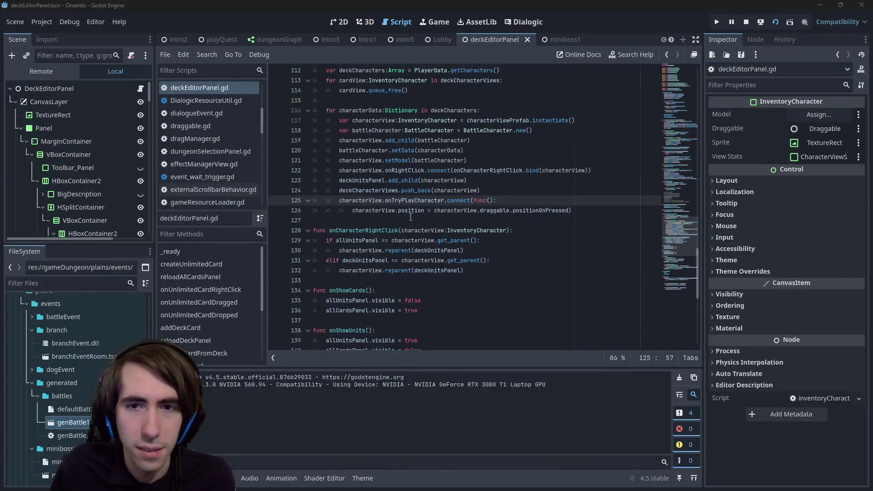
left_click(220, 364)
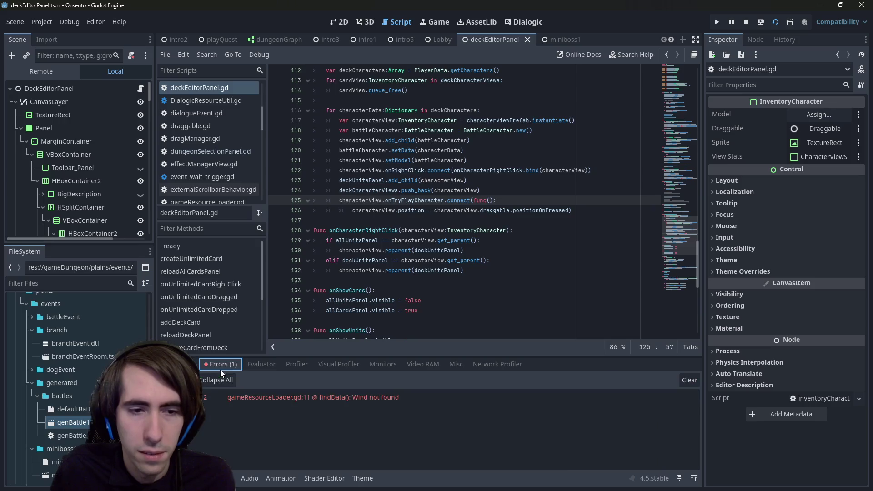
left_click(276, 240)
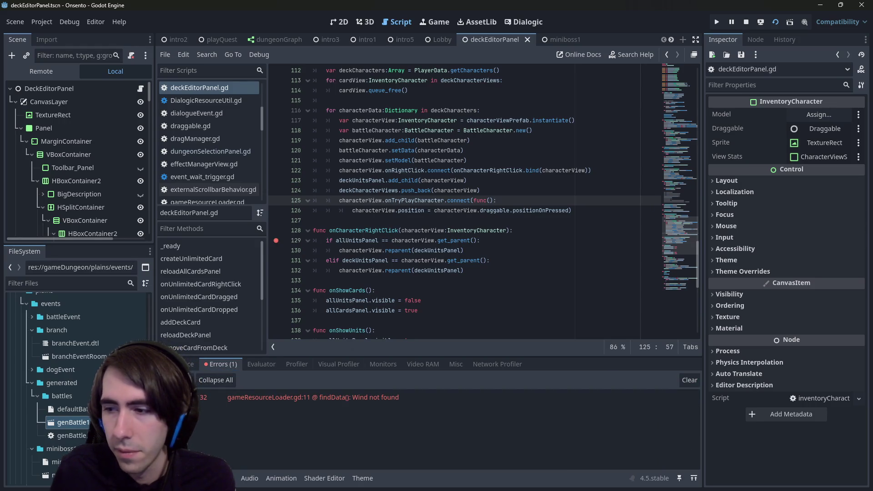
key("alt+Tab")
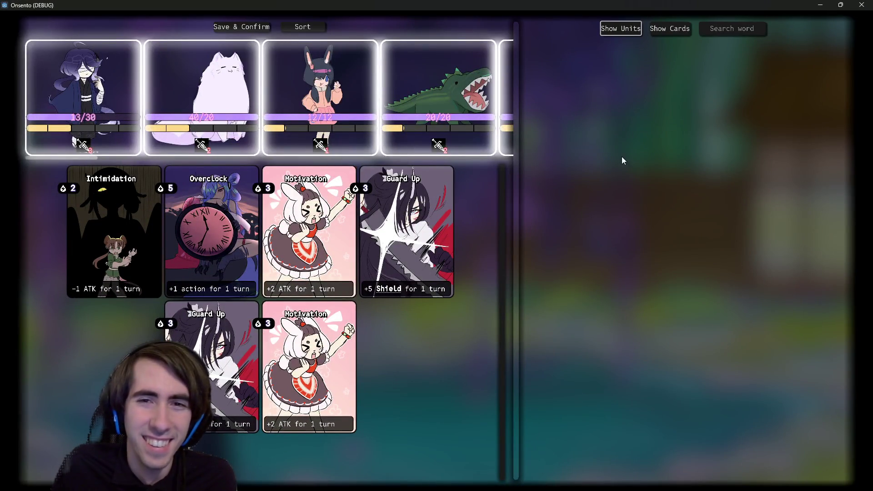
Step: Widen the deck area to five cards per row, then narrow it again
mouse_move(517, 189)
left_mouse_down()
mouse_move(550, 180)
mouse_move(495, 181)
mouse_move(576, 178)
mouse_move(566, 180)
left_mouse_up()
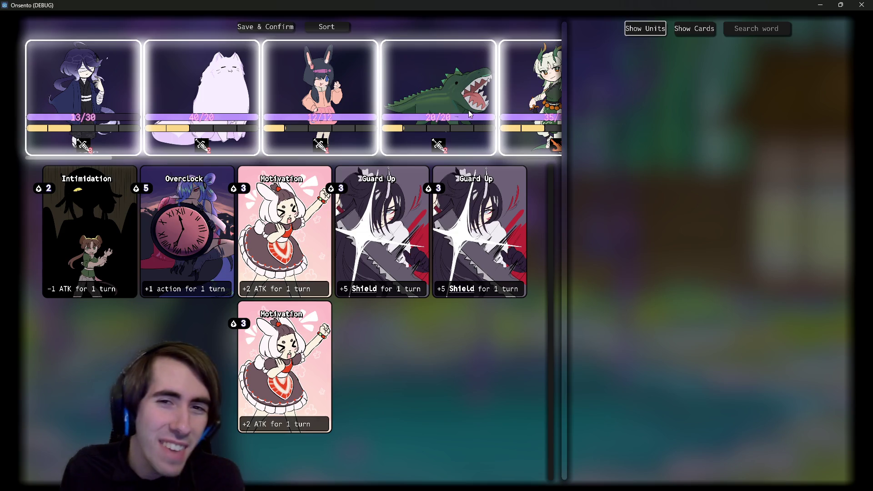
mouse_move(442, 144)
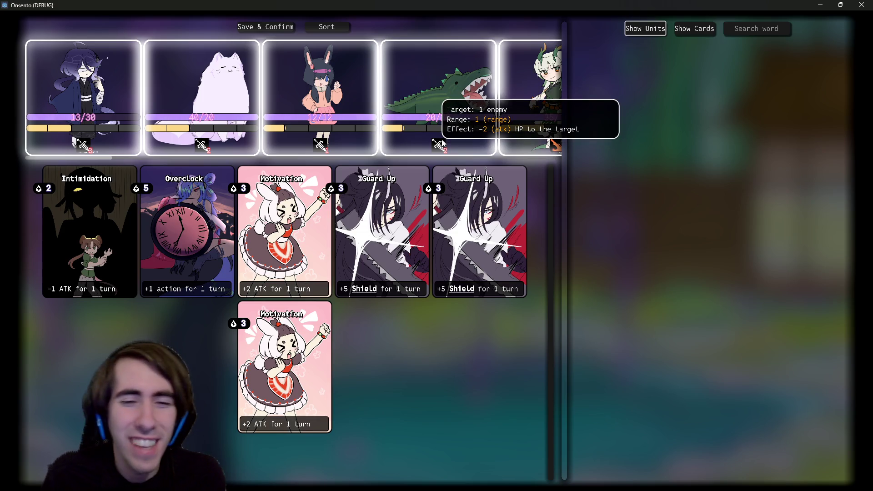
mouse_move(355, 119)
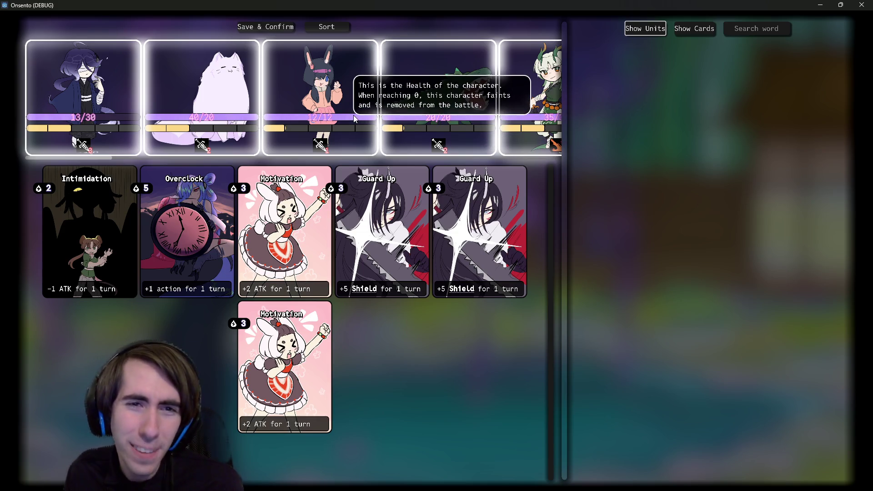
mouse_move(413, 117)
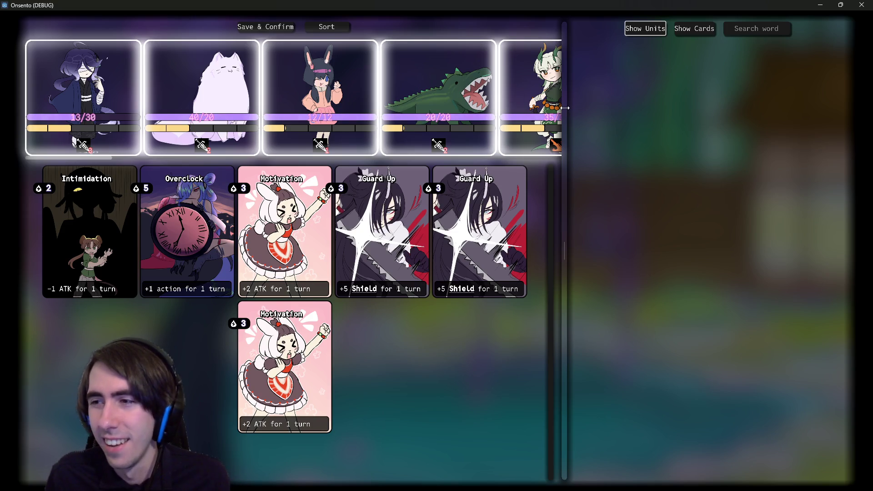
mouse_move(565, 108)
left_mouse_down()
mouse_move(527, 106)
mouse_move(575, 117)
left_mouse_up()
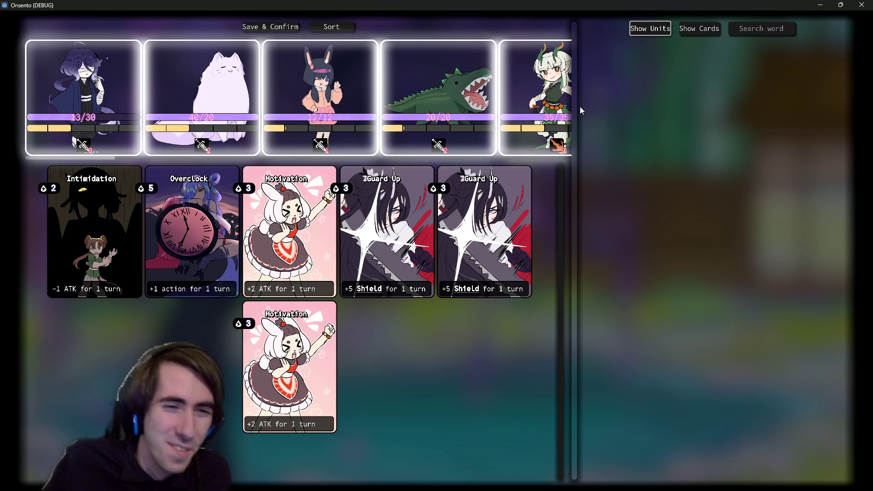
Step: Sort the deck and save and confirm it, closing the game
left_click(331, 27)
left_click(292, 27)
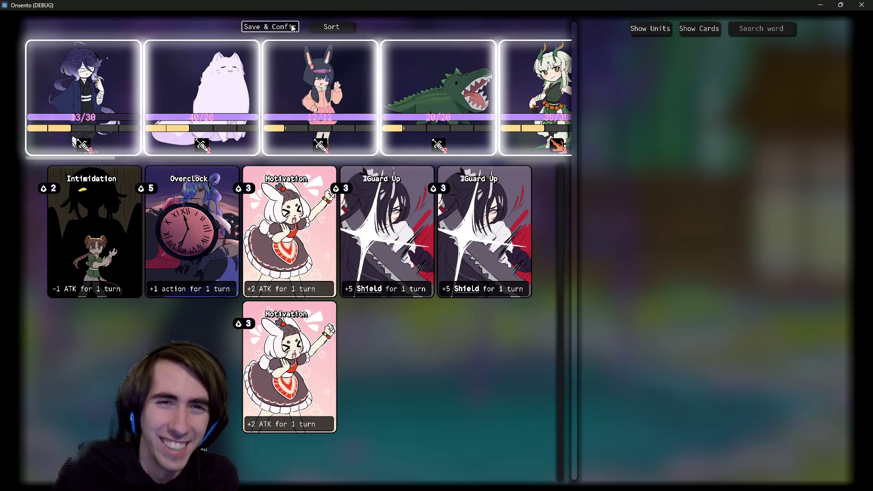
left_click(852, 6)
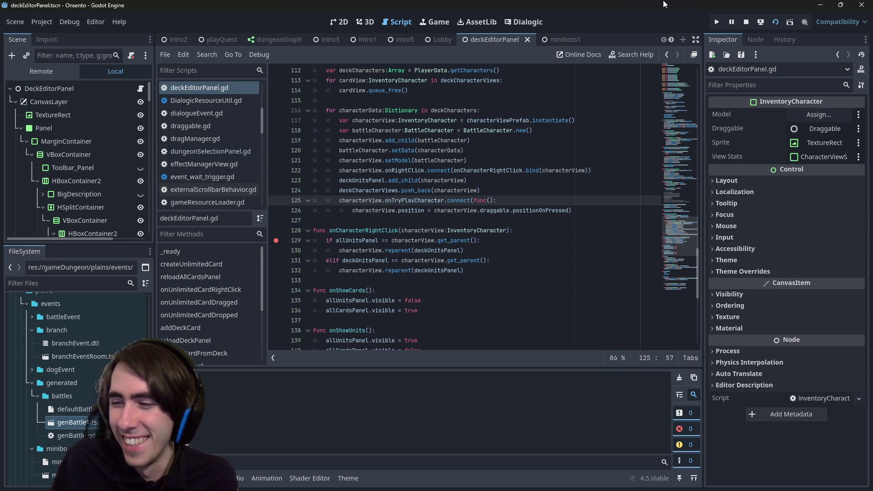
Step: Relaunch the Onsento game from the editor with F5
key("F5")
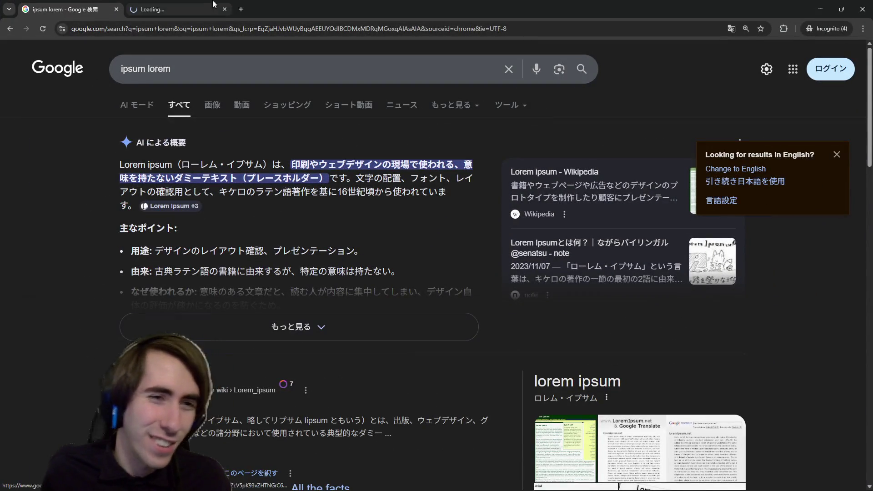
Step: Enlarge and close the layout example image on the Japanese lorem ipsum article
left_click(196, 1)
scroll(362, 68, "down", 2)
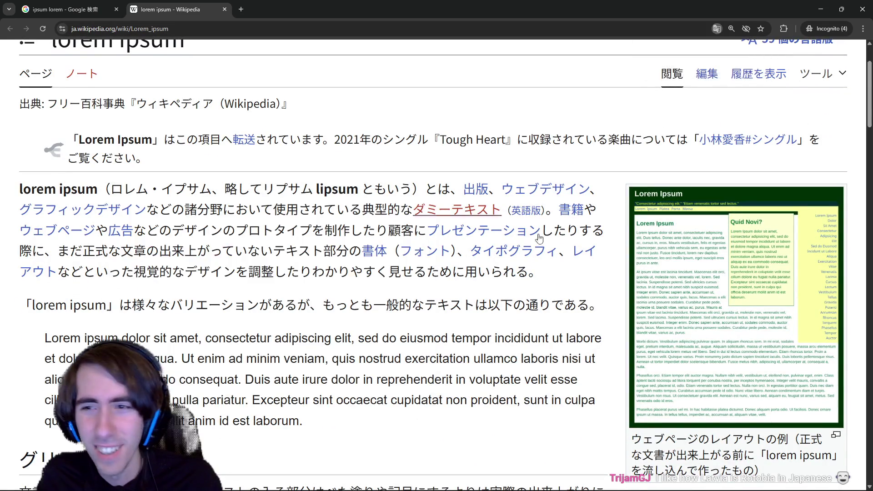
left_click(663, 273)
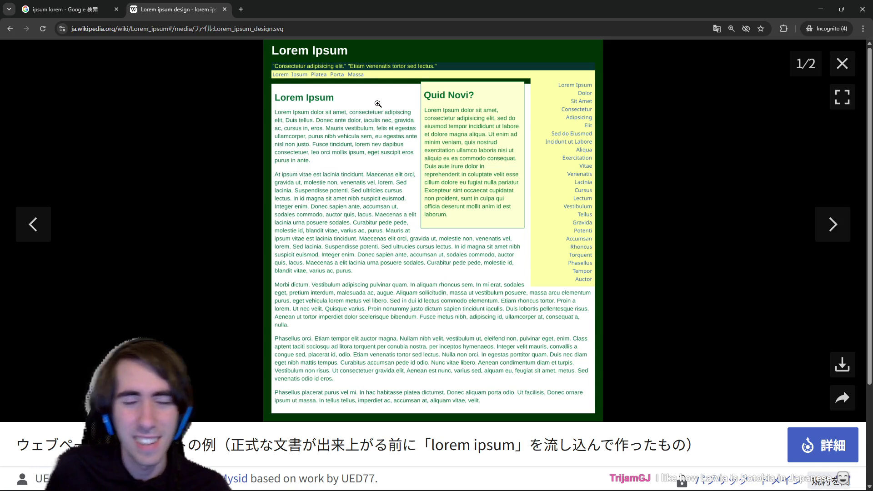
left_click(843, 63)
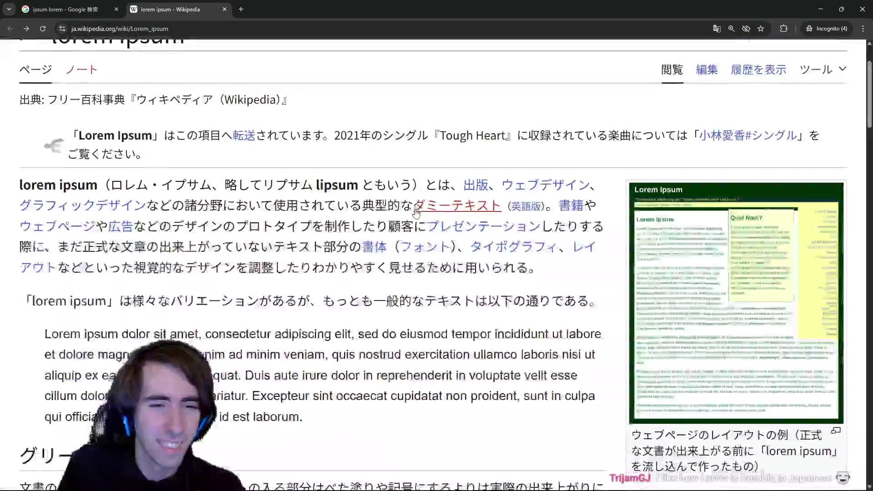
scroll(416, 212, "down", 1)
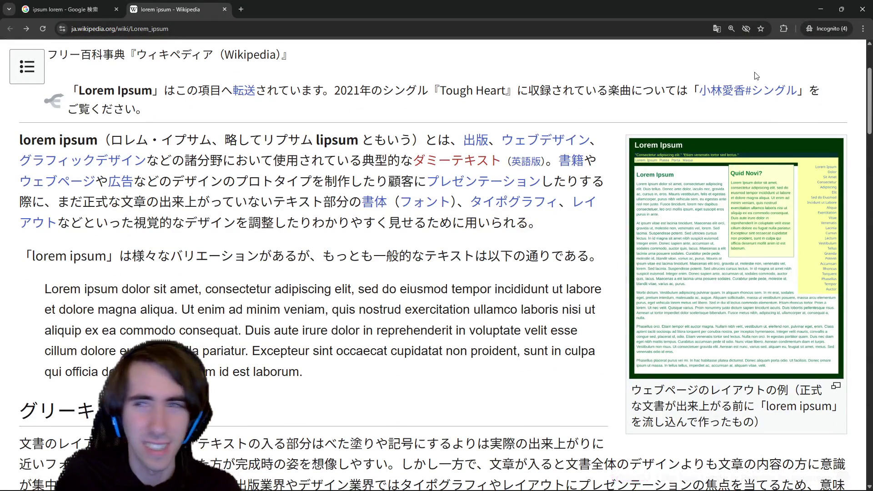
Step: Machine-translate the Japanese article to English, then switch to the English Lorem ipsum article
left_click(717, 28)
left_click(705, 46)
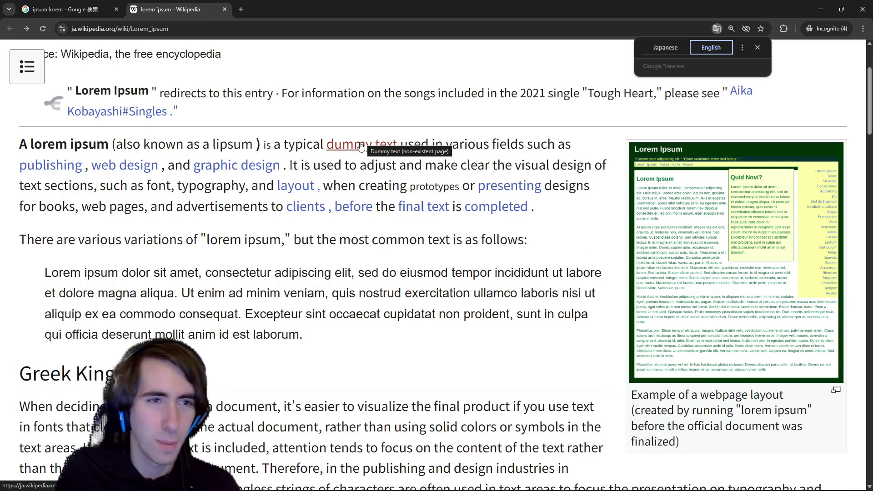
scroll(296, 293, "down", 4)
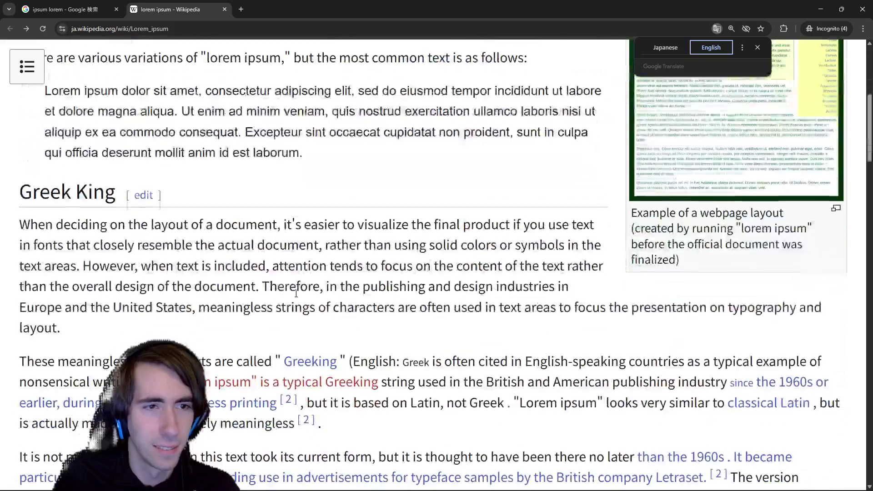
scroll(297, 293, "up", 1)
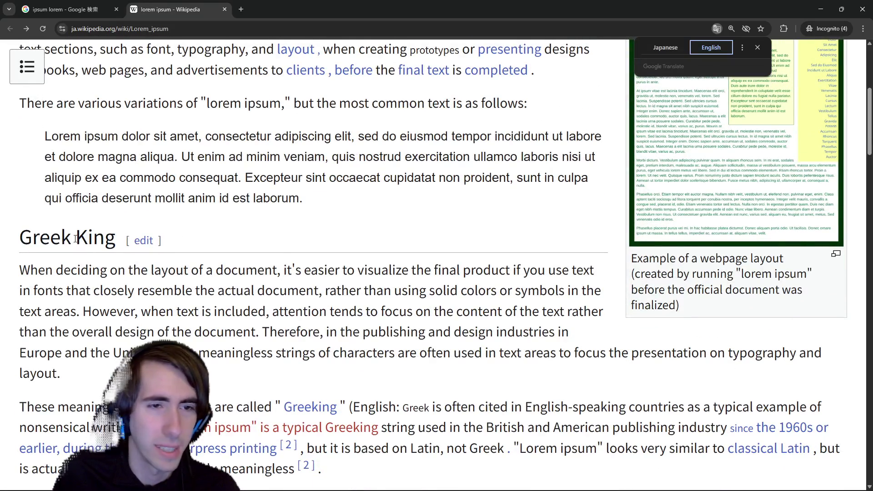
scroll(47, 266, "down", 2)
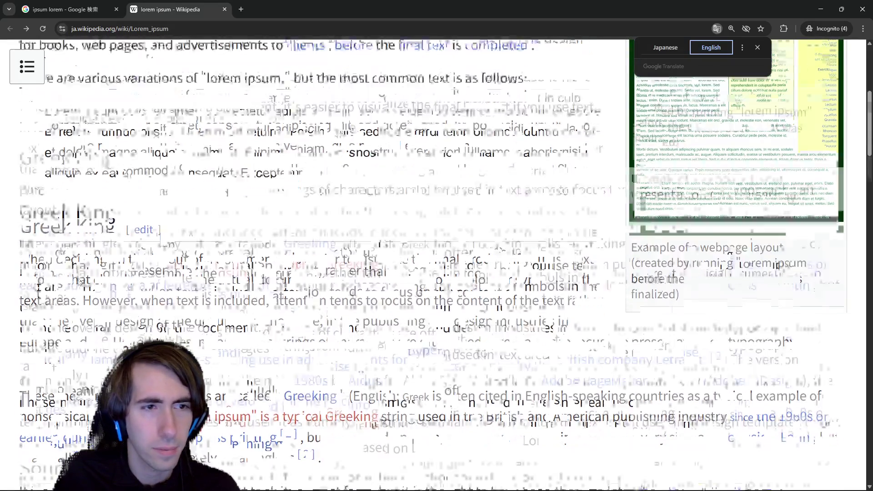
left_click(666, 48)
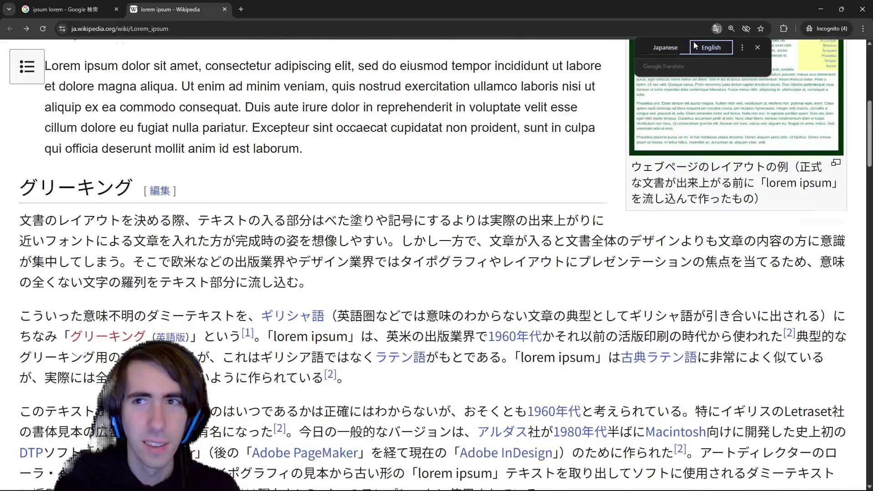
left_click(711, 47)
scroll(453, 374, "down", 5)
scroll(453, 374, "down", 3)
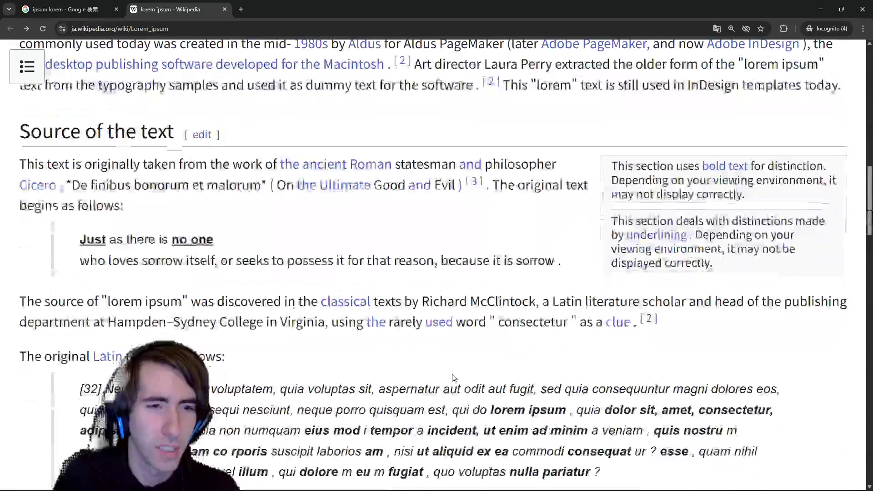
scroll(710, 103, "up", 15)
left_click(711, 103)
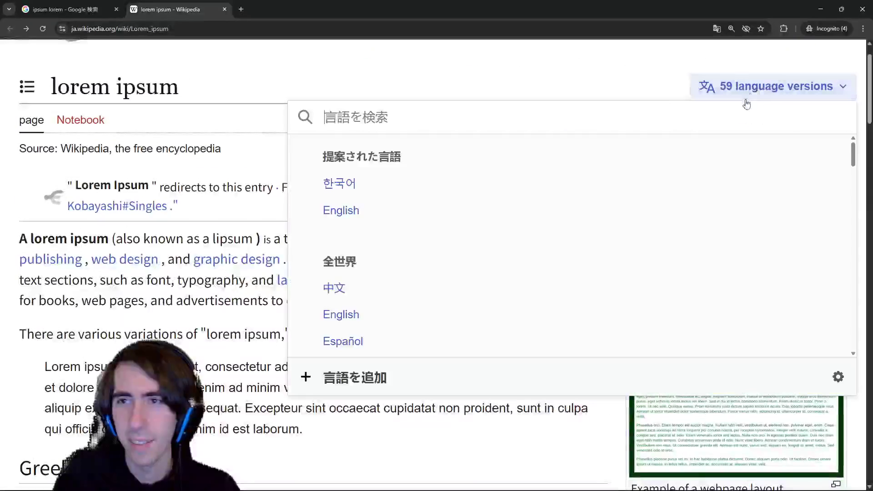
left_click(341, 209)
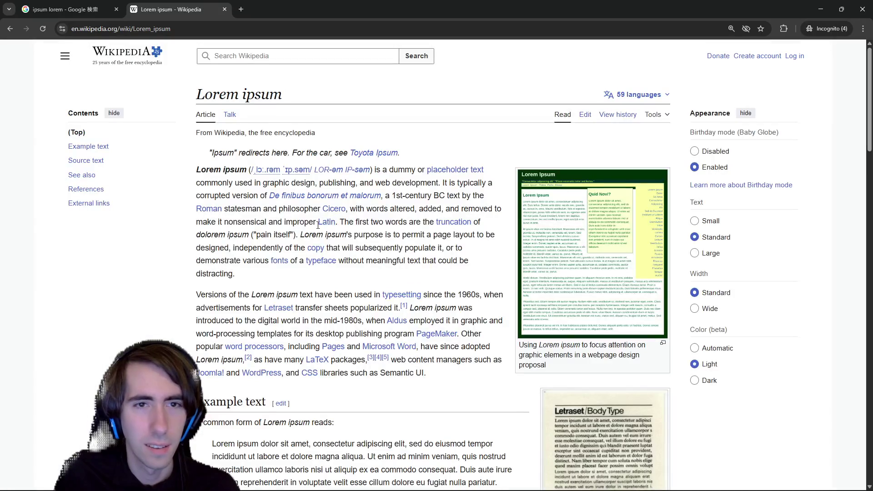
Step: Find 'latin' in the Lorem ipsum article, highlighting its 7 matches
scroll(224, 301, "down", 7)
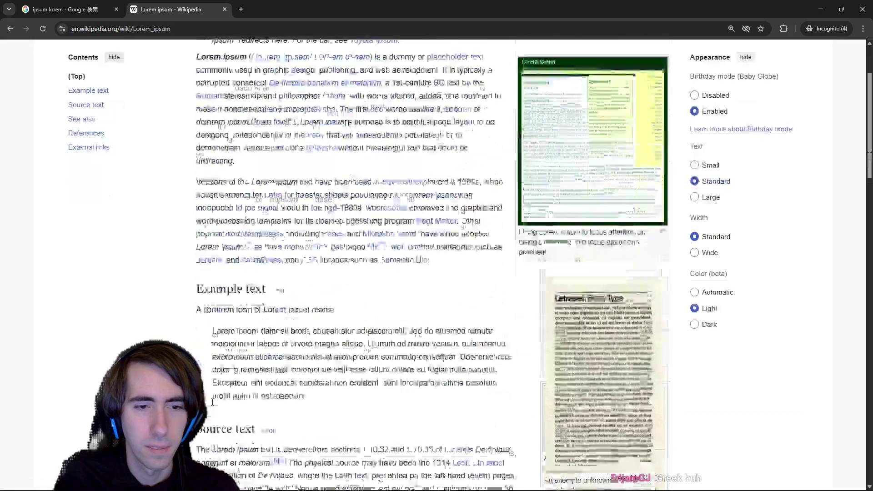
scroll(281, 307, "up", 4)
scroll(280, 307, "down", 3)
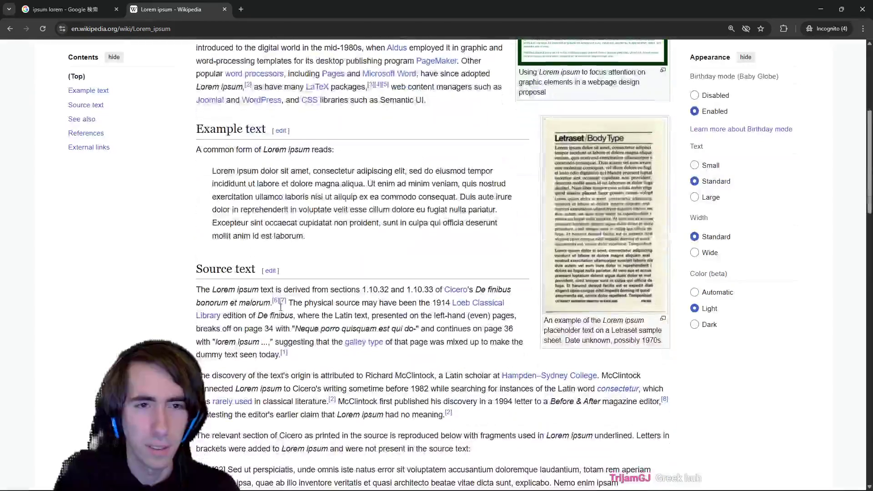
scroll(307, 241, "down", 1)
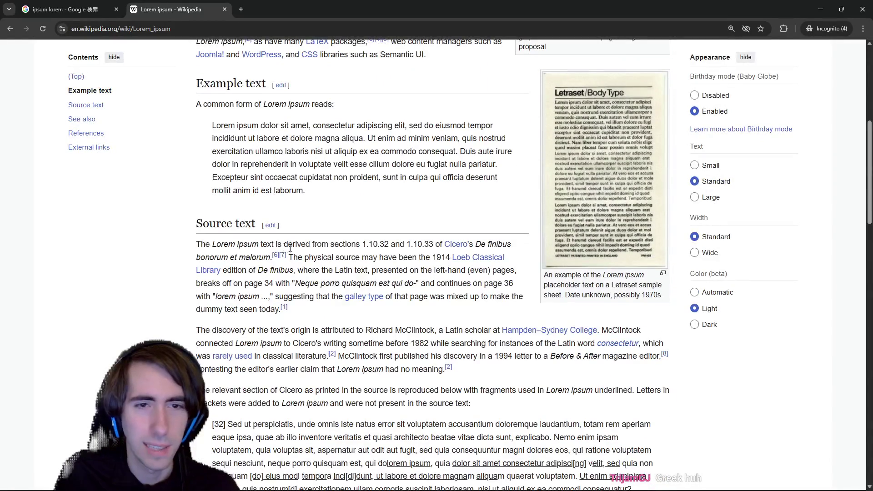
key("ctrl+f")
type("latin")
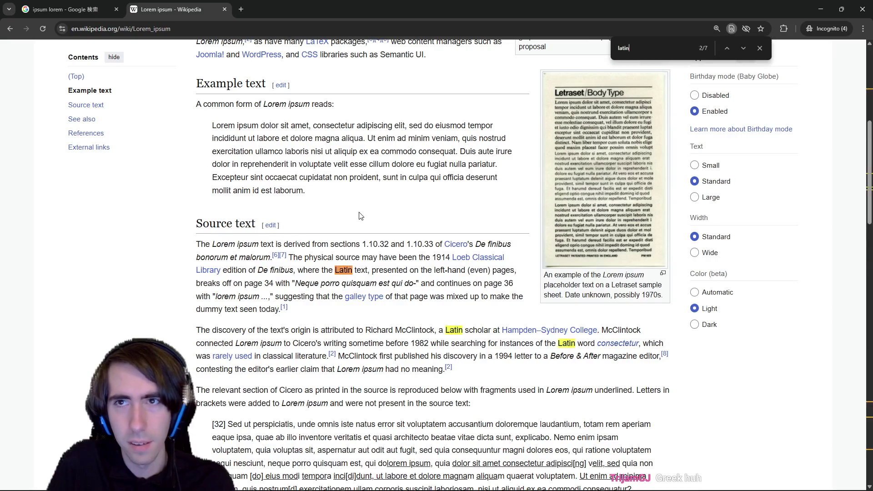
Step: Select passages about the Latin source text and its English translation
left_click_drag(314, 271, 380, 271)
left_click(381, 273)
scroll(480, 354, "down", 10)
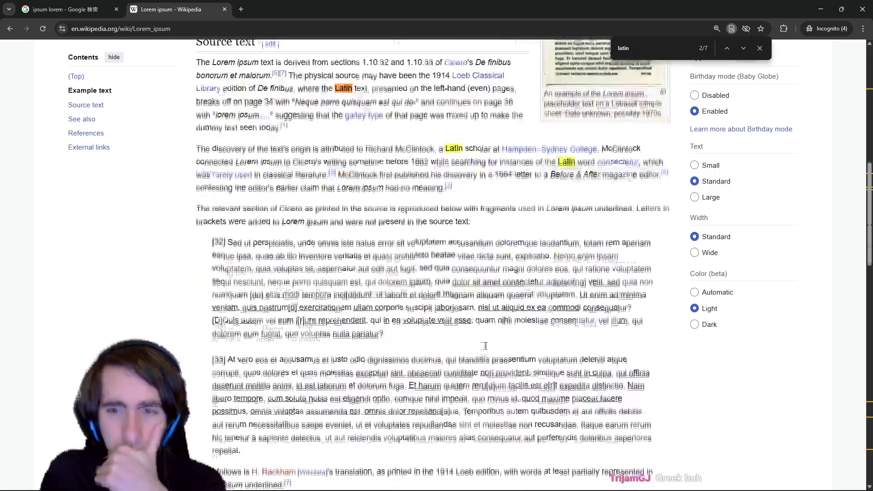
scroll(555, 359, "up", 5)
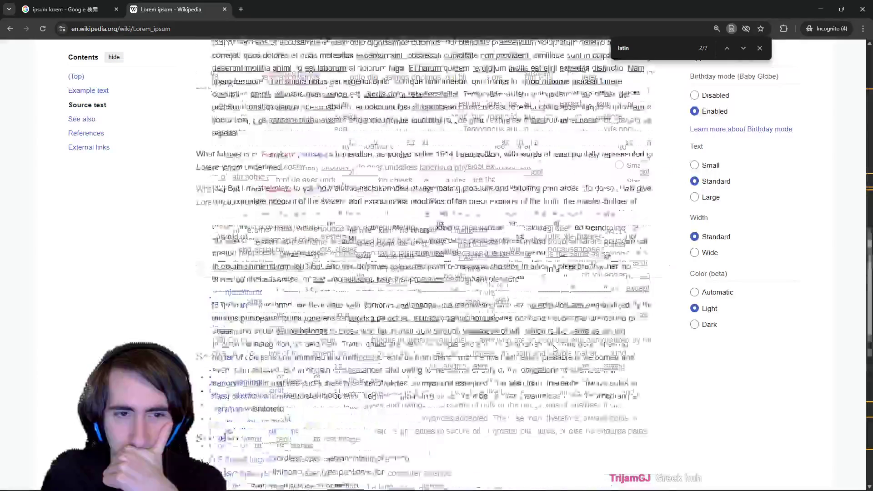
left_click_drag(416, 297, 487, 284)
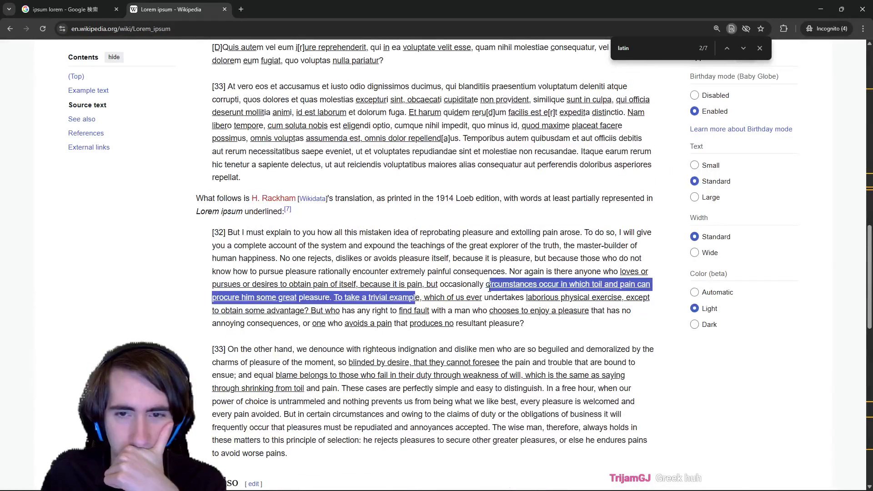
left_click(487, 284)
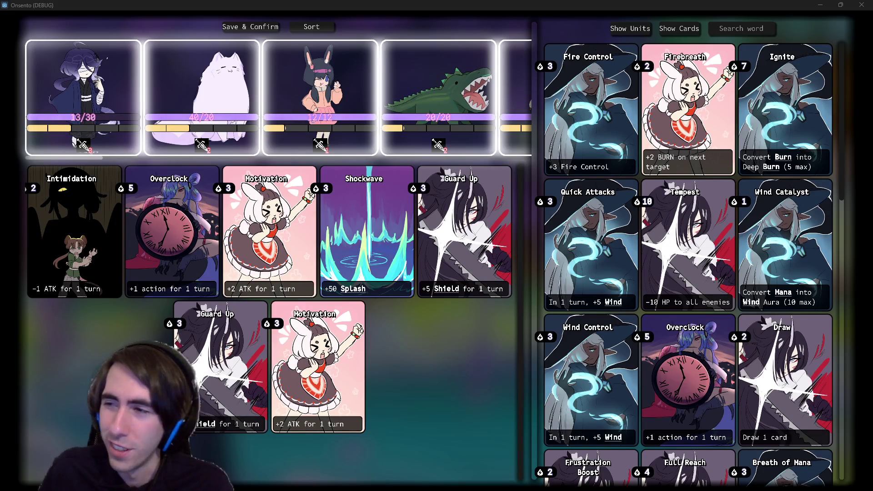
Step: Search Google for 'rotobia font'
key("alt+Tab")
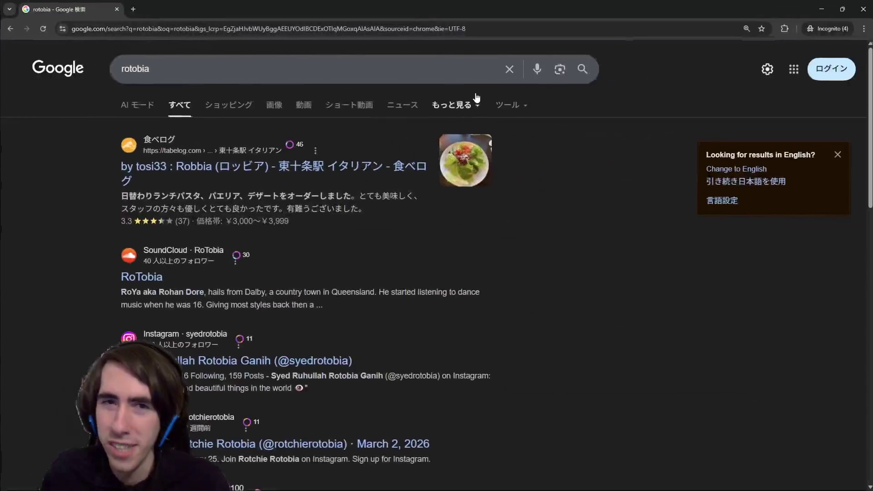
left_click(431, 65)
type("font")
key("Return")
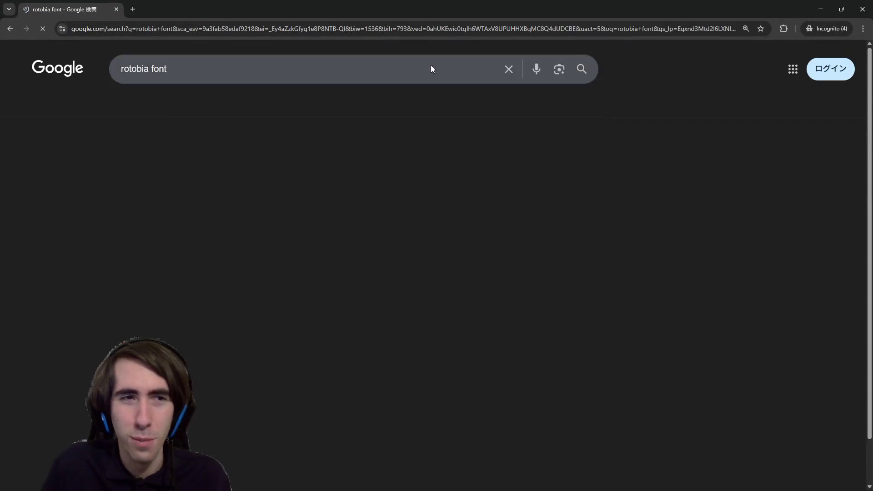
Step: Open the Roboto Google Fonts result in a new tab and reset its zoom to 100%
middle_click(148, 207)
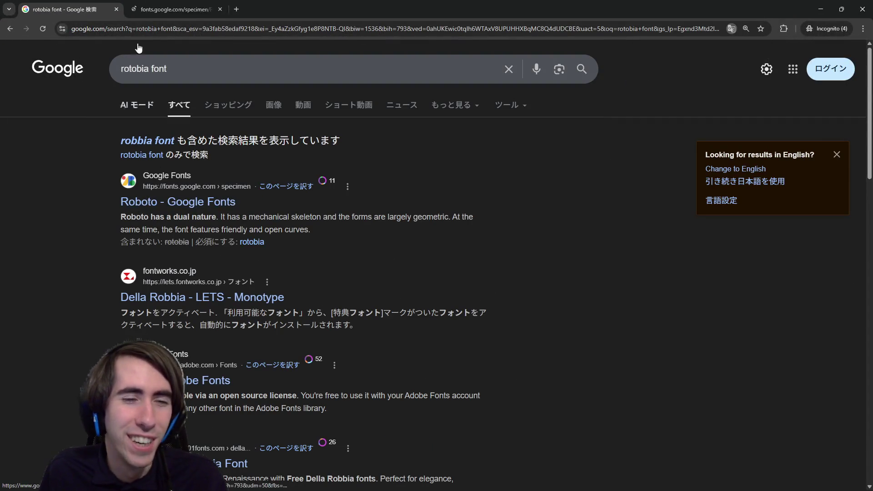
left_click(173, 9)
scroll(195, 220, "down", 5)
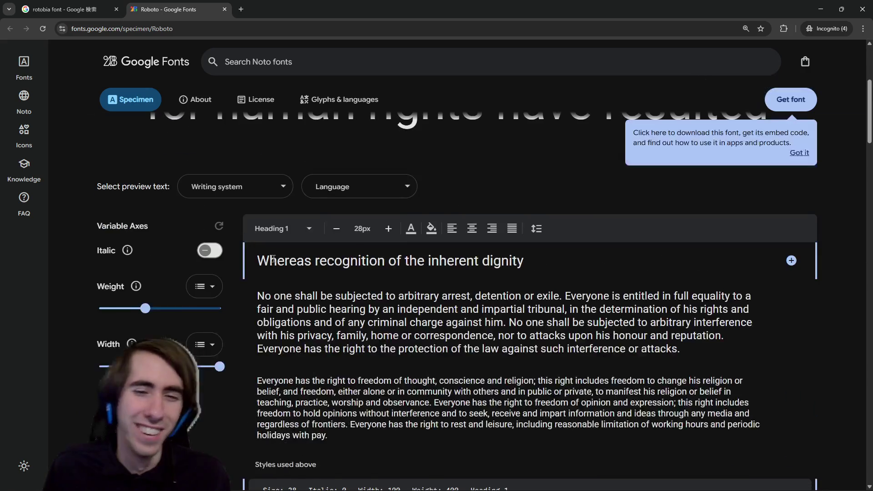
key("ctrl+minus")
scroll(315, 268, "up", 2)
left_click(68, 9)
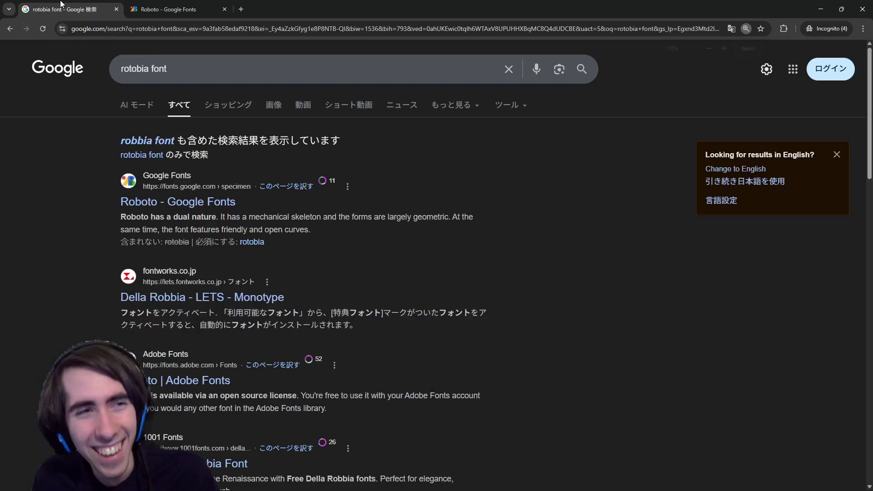
Step: Show image results for just 'rotobia', dropping 'font' from the query
left_click(268, 101)
left_click(250, 67)
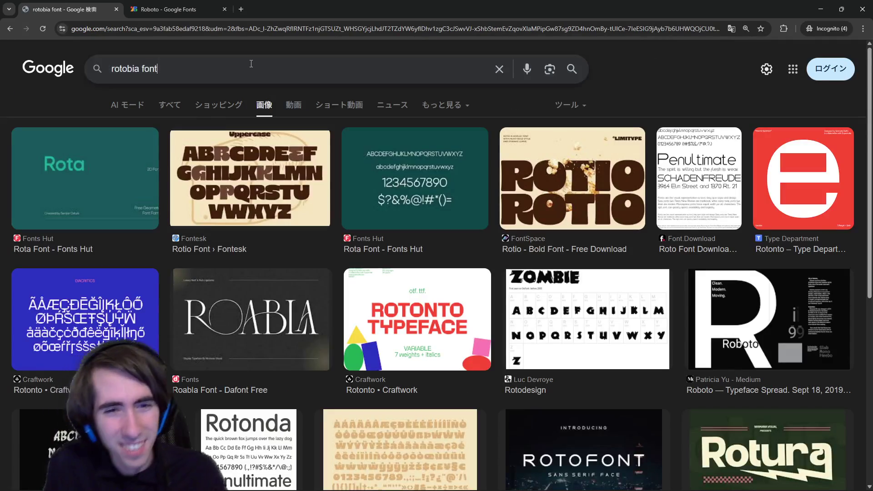
key("BackSpace")
key("BackSpace")
key("BackSpace")
key("Return")
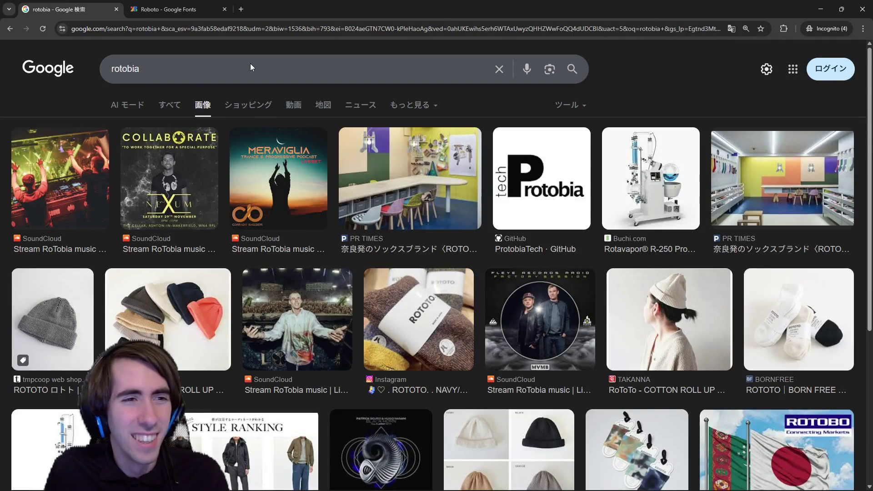
Step: Change the image search query to 'latvia'
left_click(257, 60)
key("Escape")
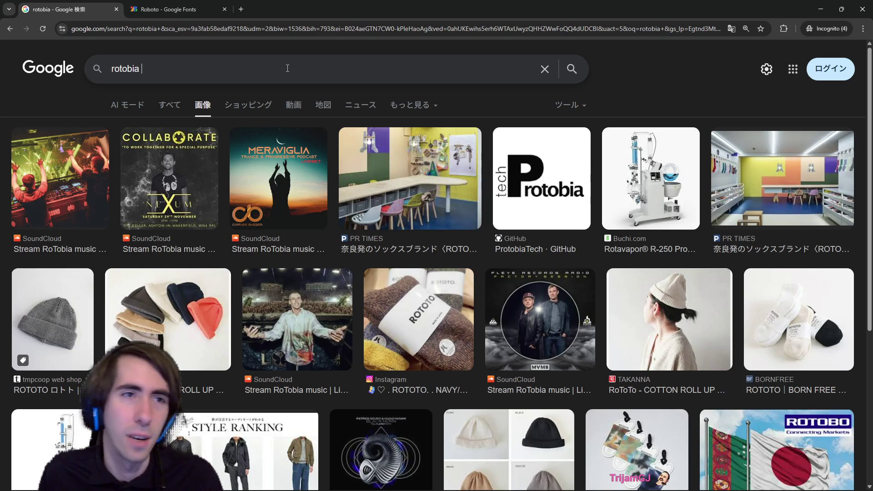
type("lqtvi")
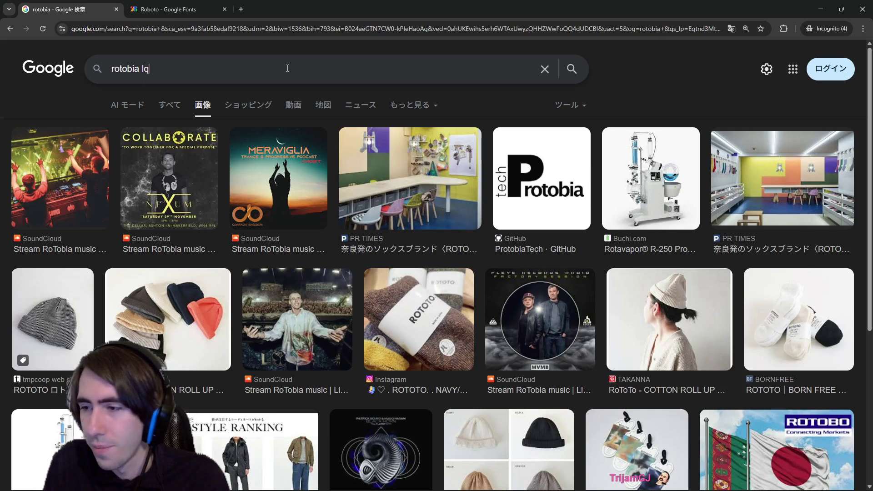
key("BackSpace")
key("BackSpace")
key("BackSpace")
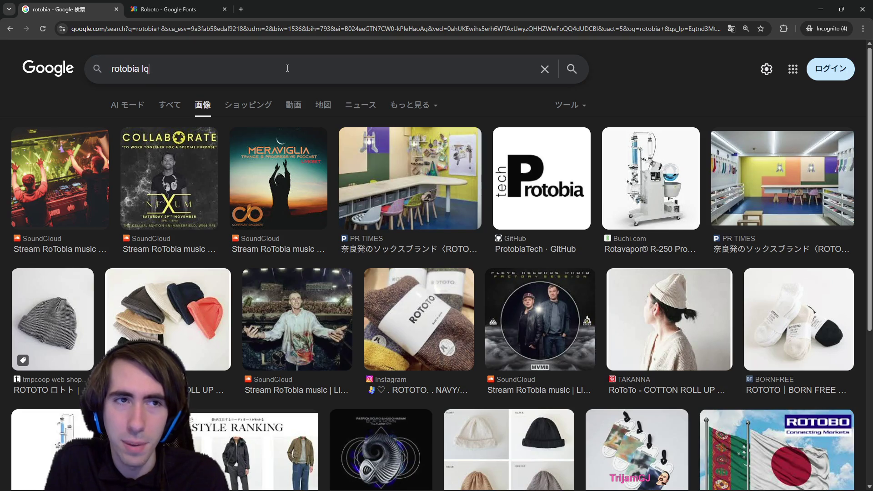
type("tvia")
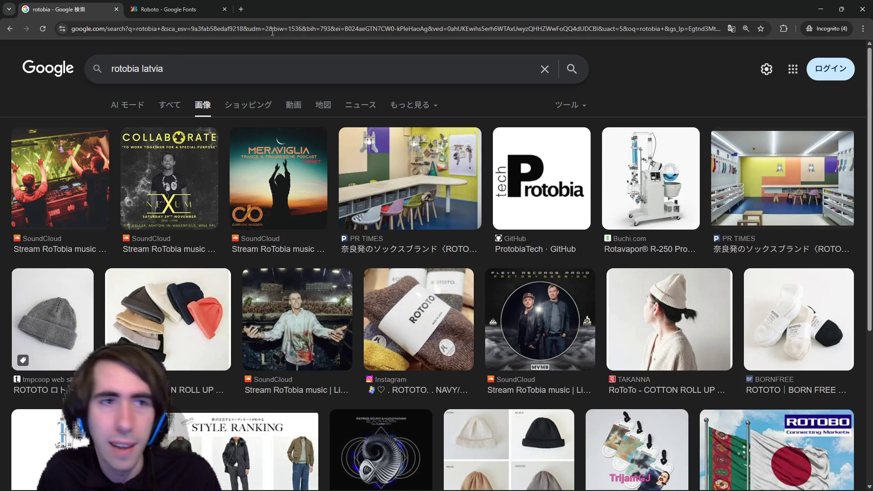
Step: Turn the 'tvia' part into katakana トビア with the Japanese IME
left_click(149, 68)
key("BackSpace")
type("と")
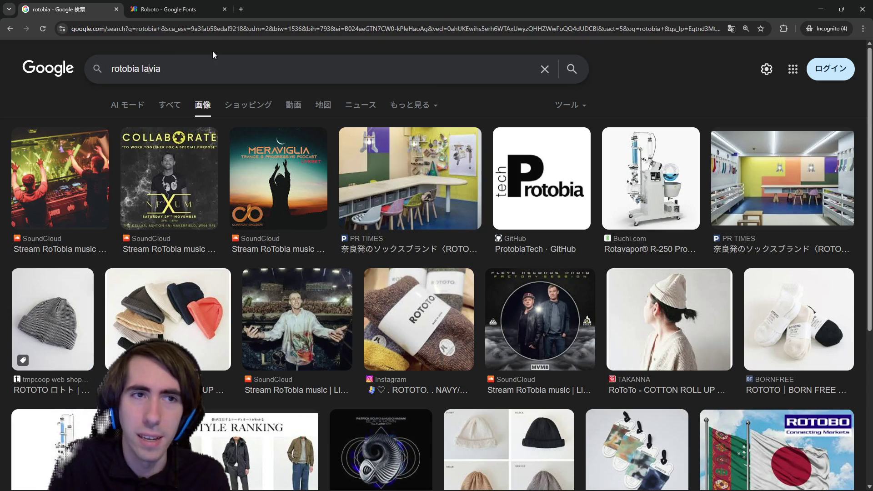
key("Return")
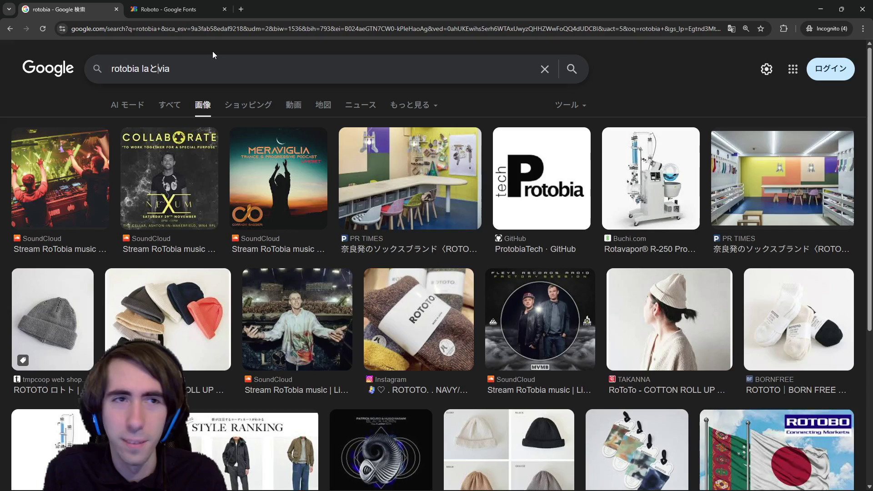
key("Left")
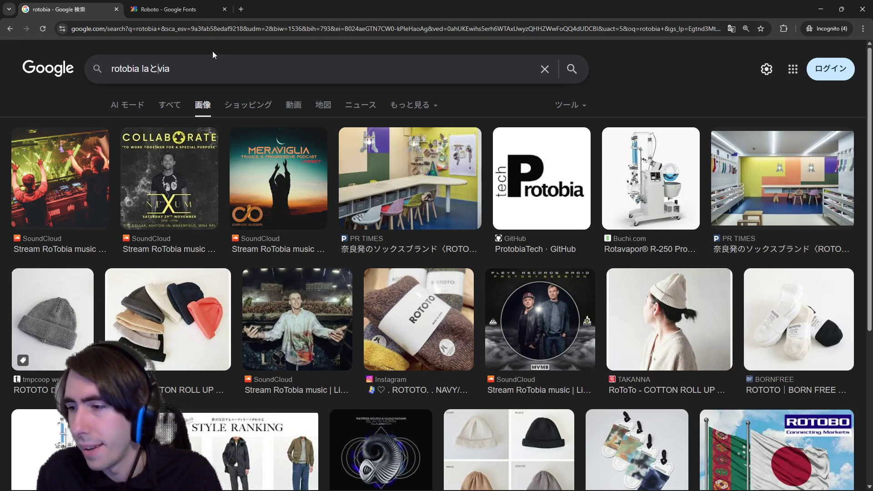
type("ビア")
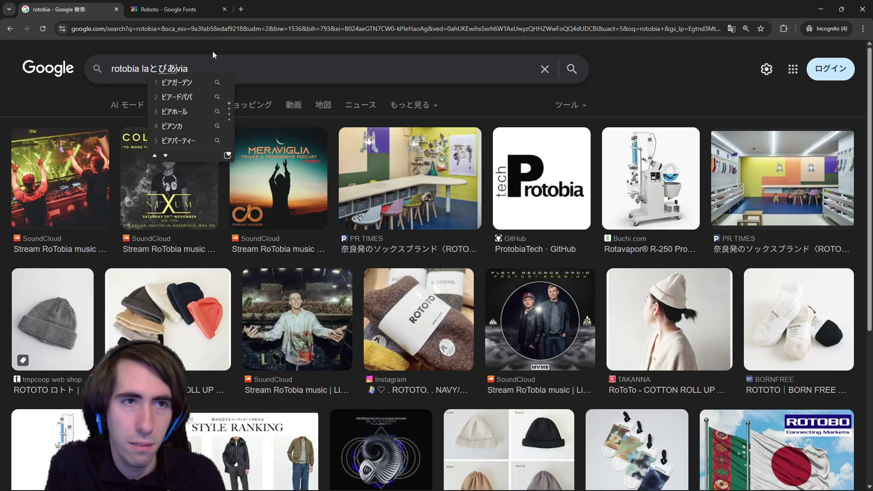
key("Left")
key("Left")
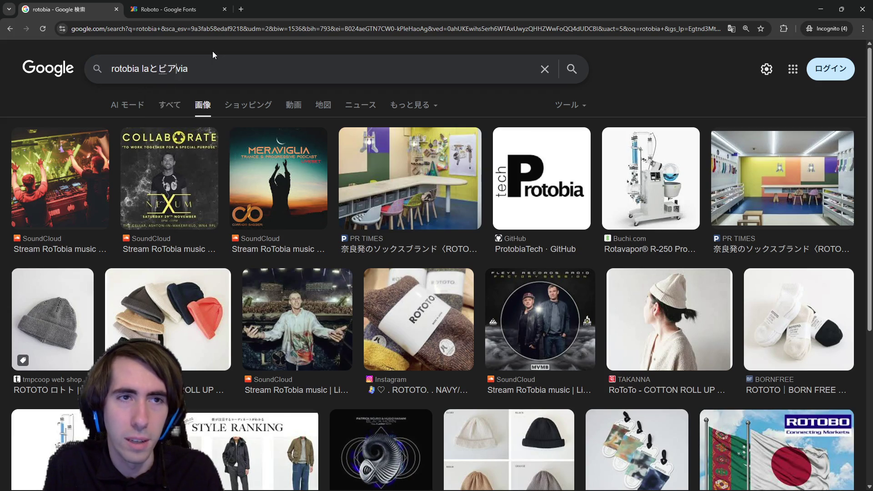
key("space")
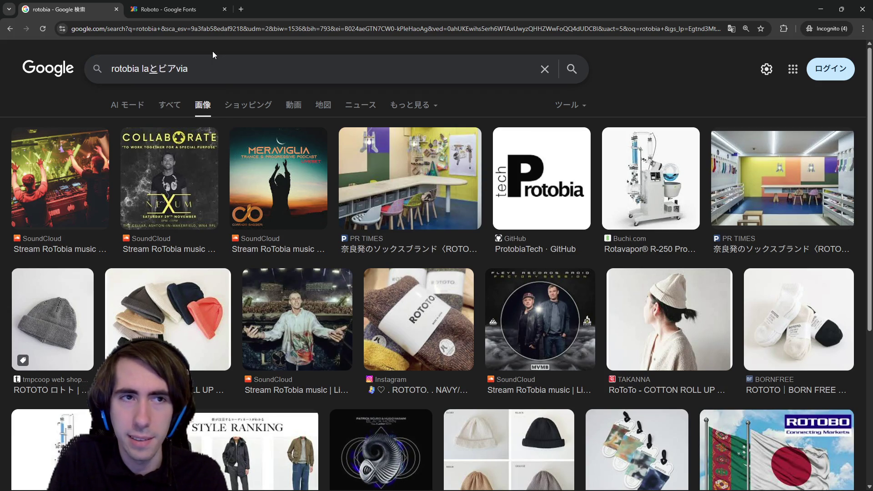
Step: Convert the remaining 'la' into ラ so the query reads ラトビア
key("Left")
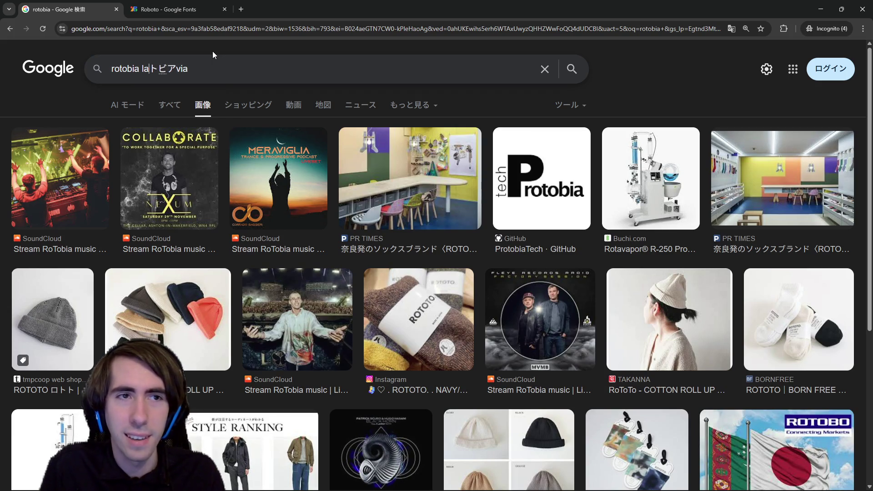
key("space")
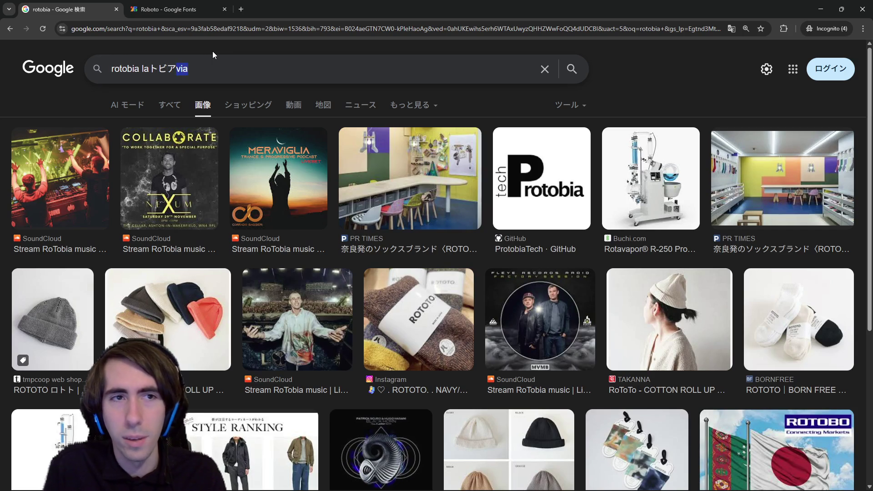
key("BackSpace")
key("Left")
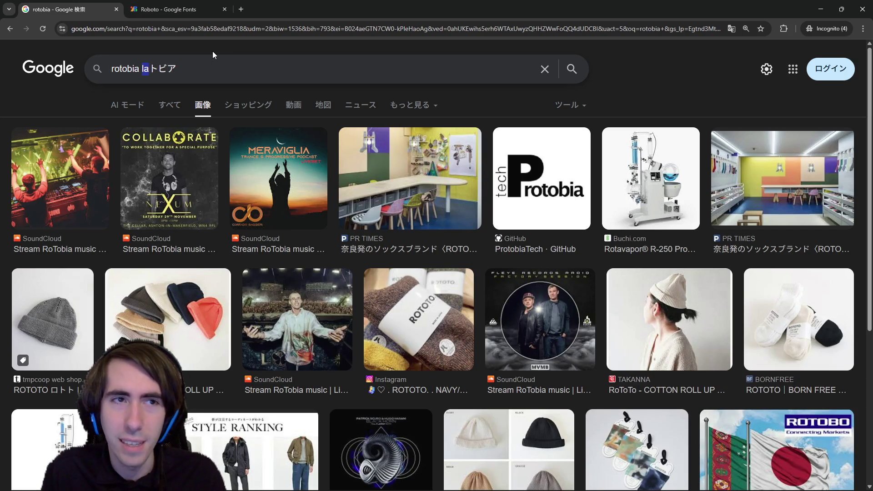
key("space")
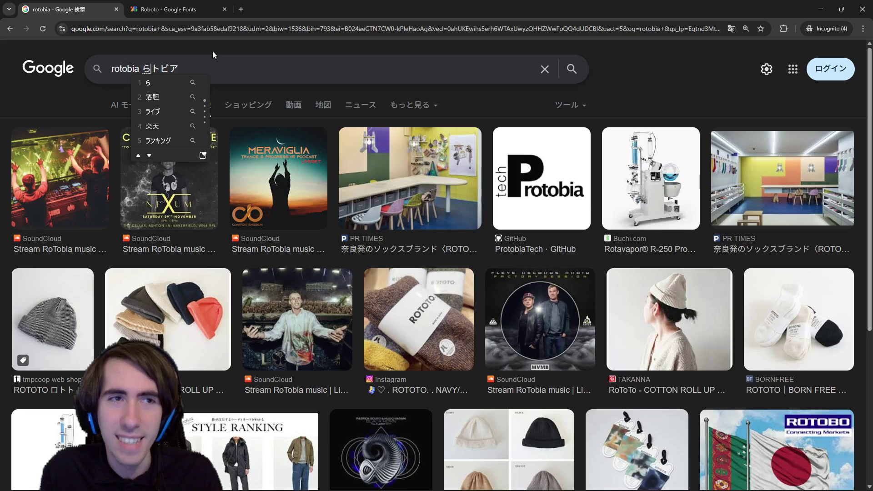
key("Return")
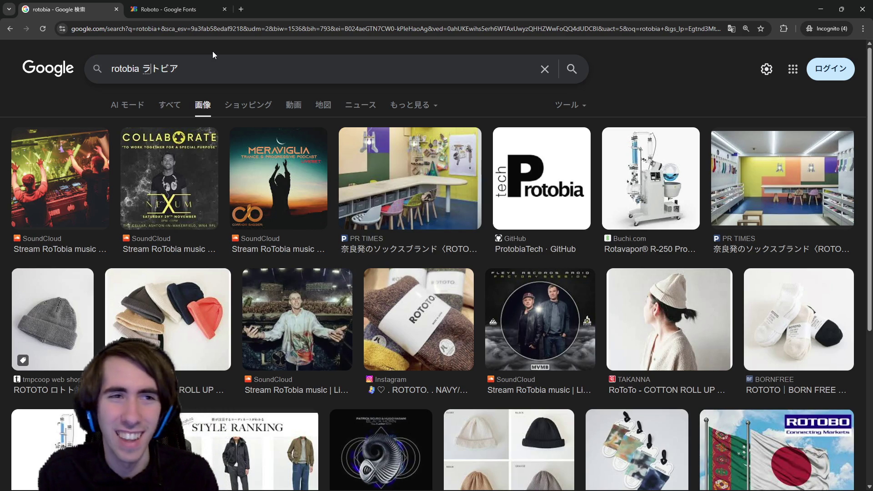
key("End")
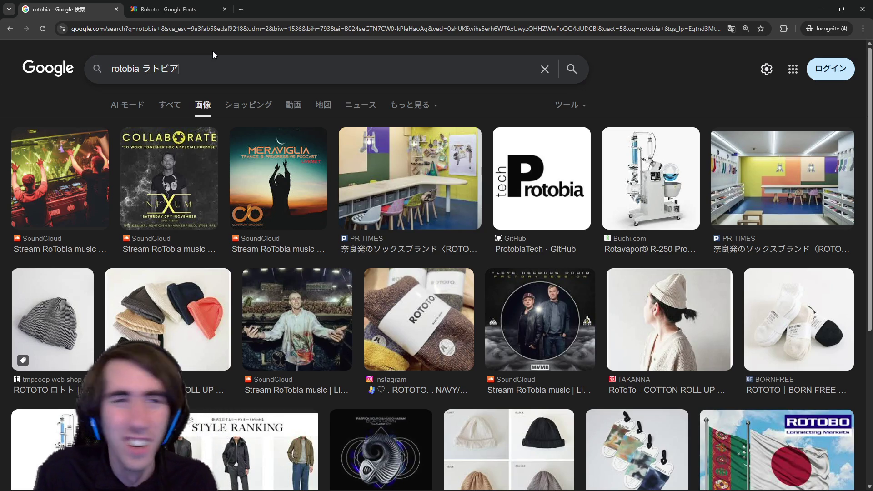
key("ctrl+Left")
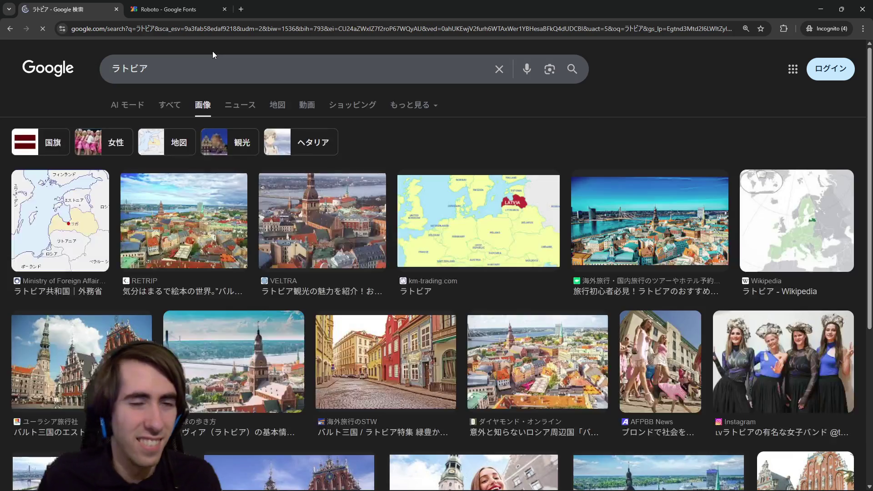
Step: Open the foreign ministry's Latvia map page in a new tab, then search ロトビア and accept ラトビア
left_click(91, 195)
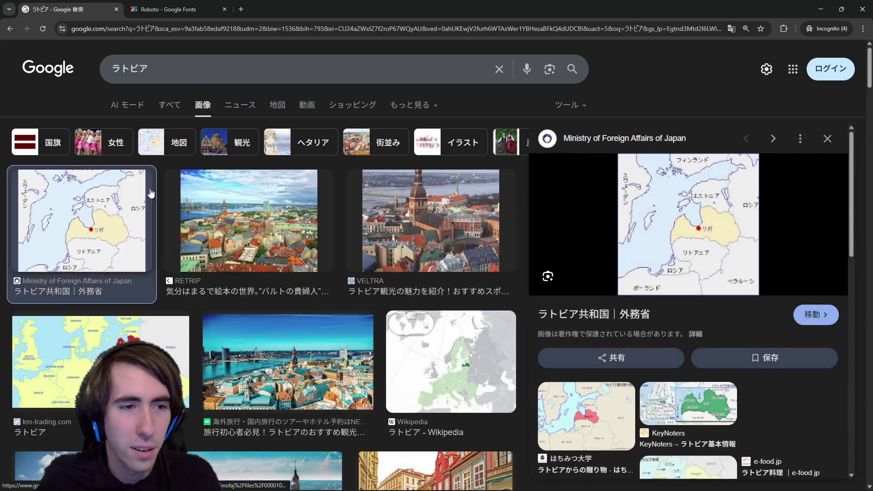
left_click(712, 224)
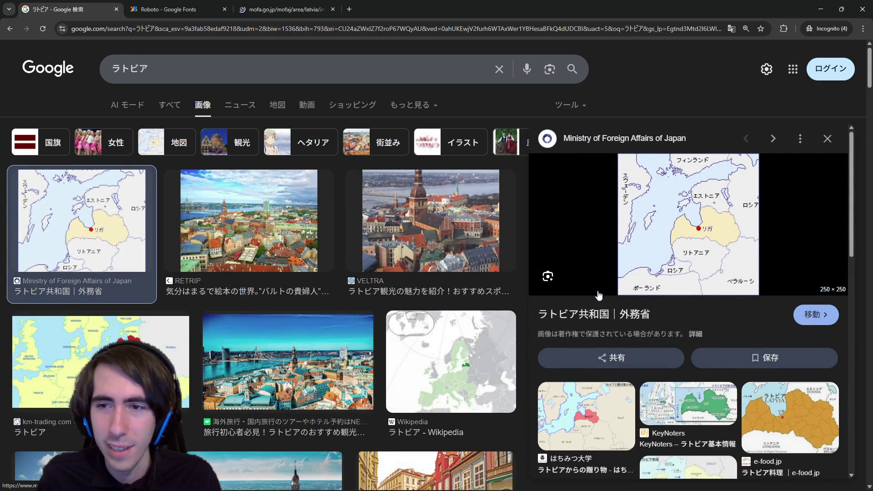
left_click(107, 64)
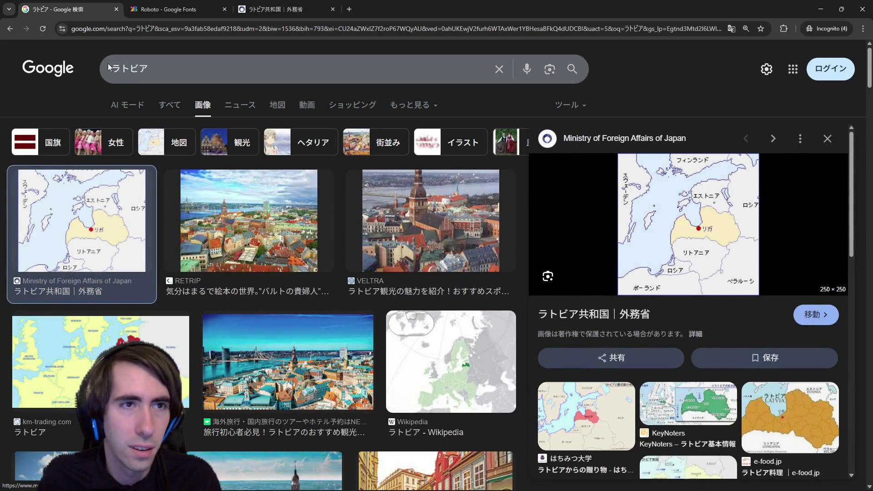
key("Delete")
type("ロ")
key("Return")
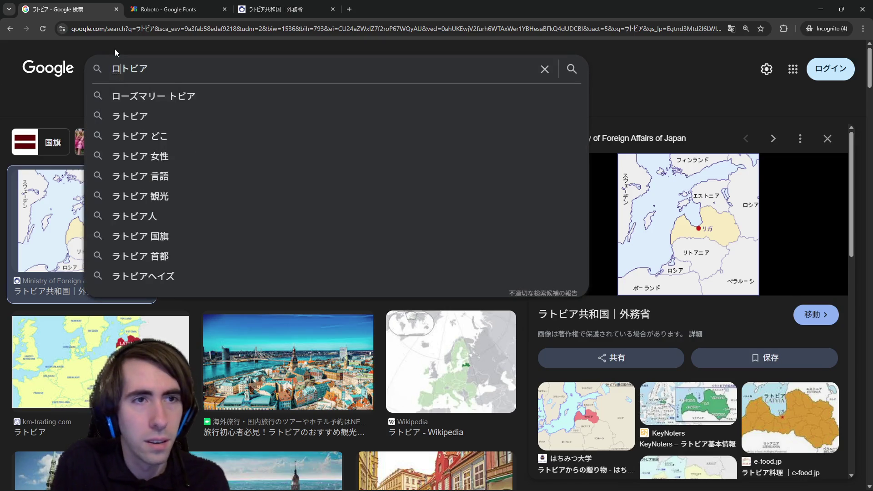
key("Return")
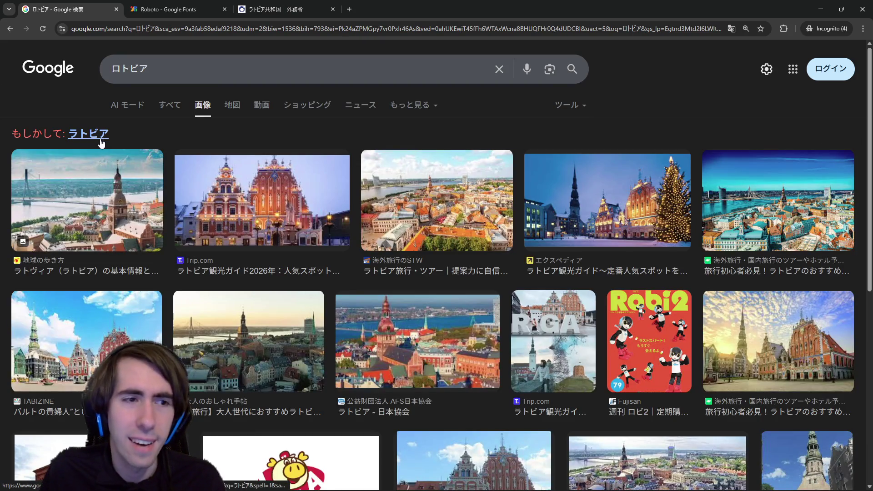
left_click(101, 145)
Step: Zoom in on the foreign ministry's Latvia page, then return to the ラトビア image results
left_click(287, 5)
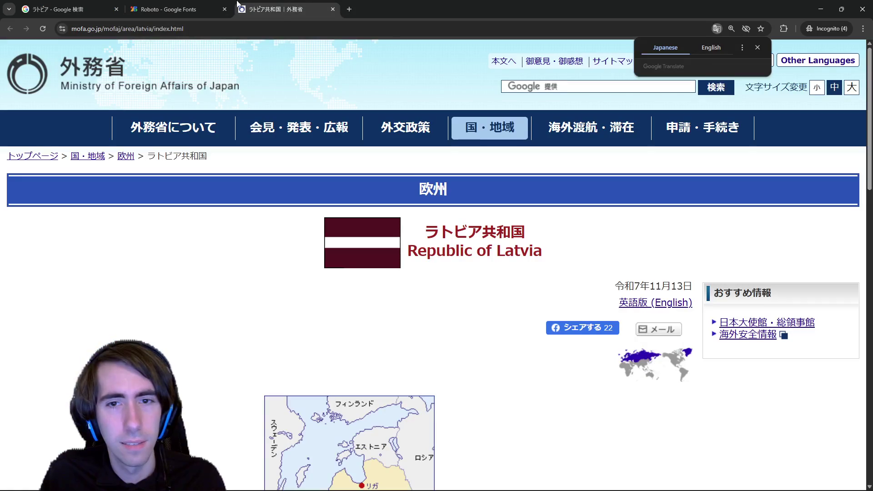
scroll(425, 291, "down", 4)
scroll(373, 305, "down", 3)
scroll(373, 296, "down", 1)
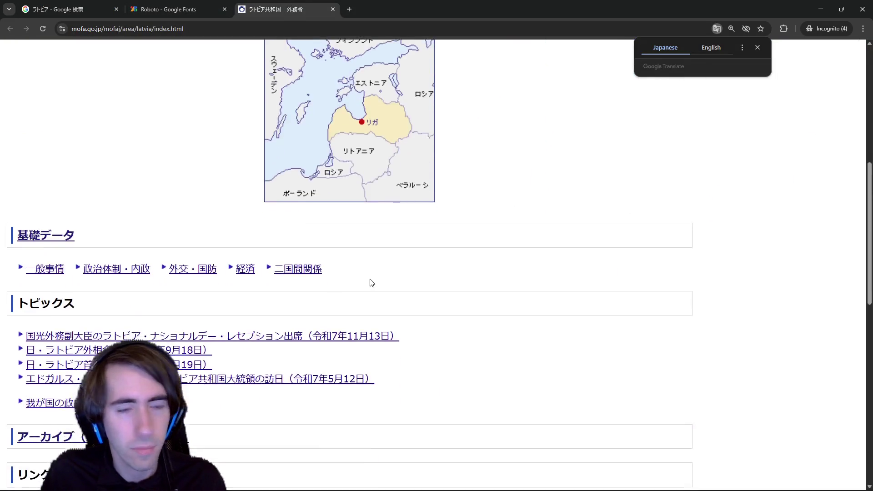
scroll(373, 282, "up", 8)
key("ctrl+plus")
key("ctrl+plus")
key("ctrl+plus")
scroll(348, 364, "down", 5)
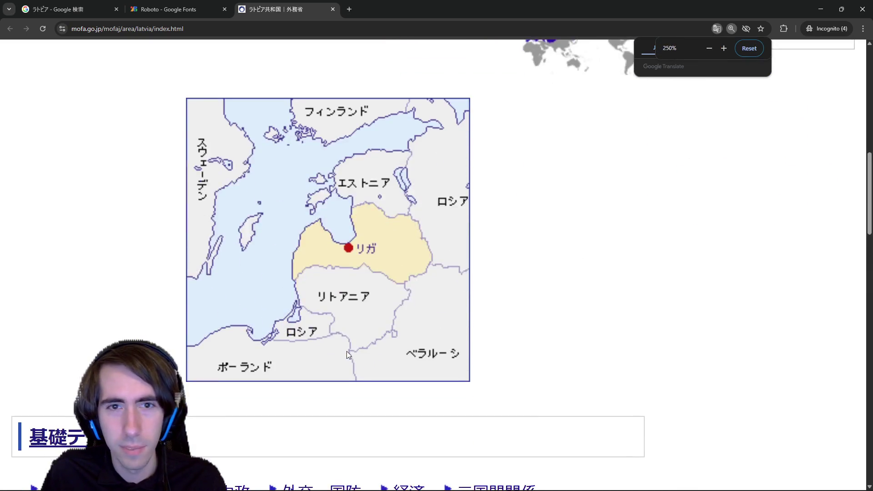
key("ctrl+plus")
key("ctrl+Tab")
key("ctrl+shift+Tab")
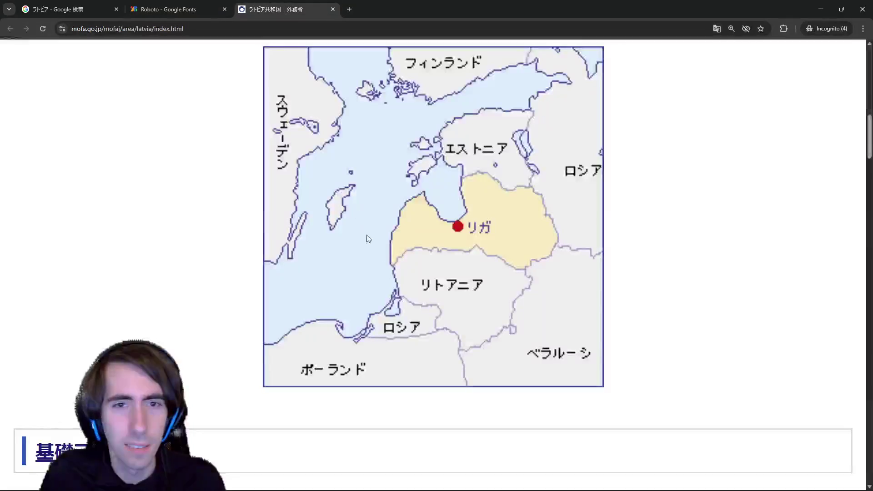
key("ctrl+minus")
key("ctrl+minus")
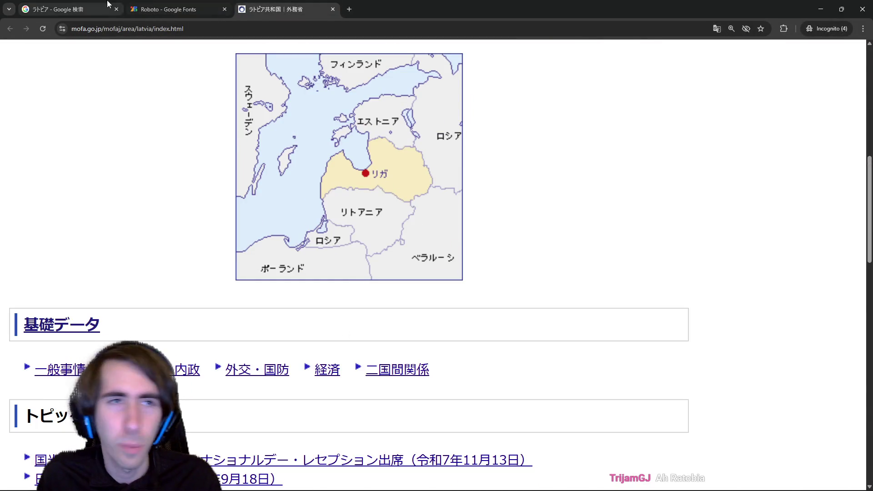
left_click(69, 9)
left_click(184, 64)
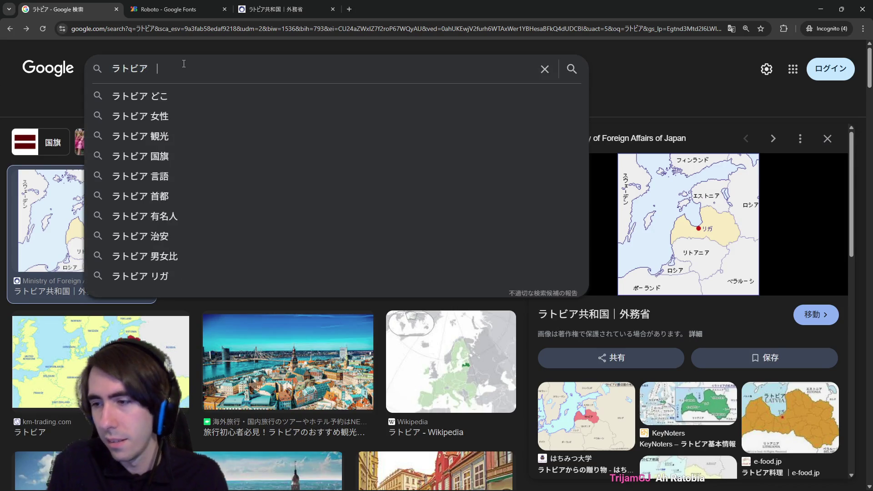
Step: Append 'pen' to the ラトビア query
type("keyboard")
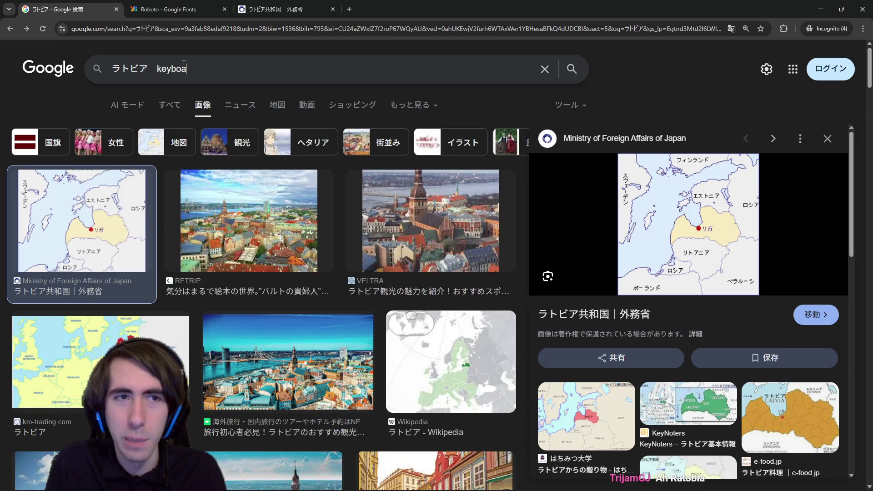
key("ctrl+BackSpace")
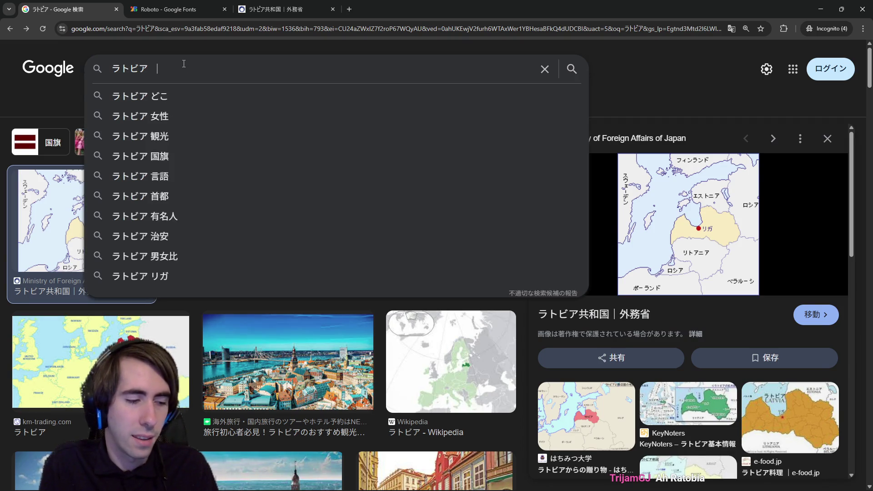
type("pen")
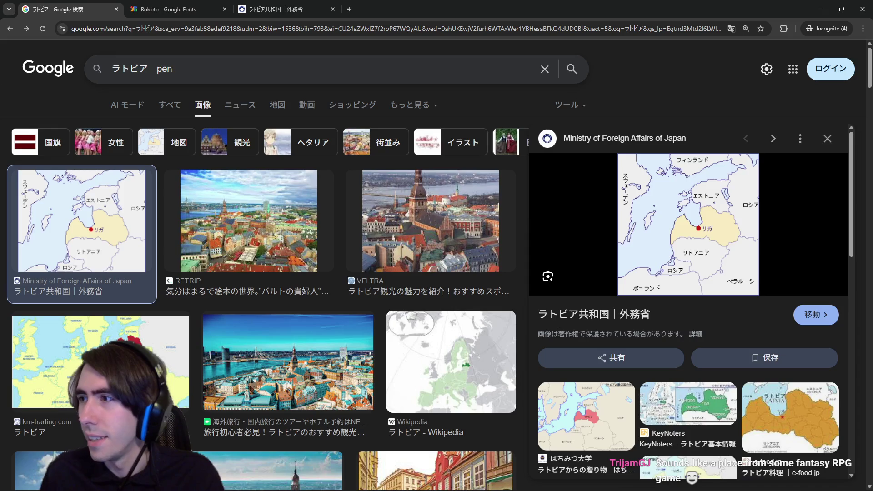
Step: Preview a Weblio katakana chart image, then extend the query with 'ペン SCREEN' and reading sukuri-n
key("alt+Tab")
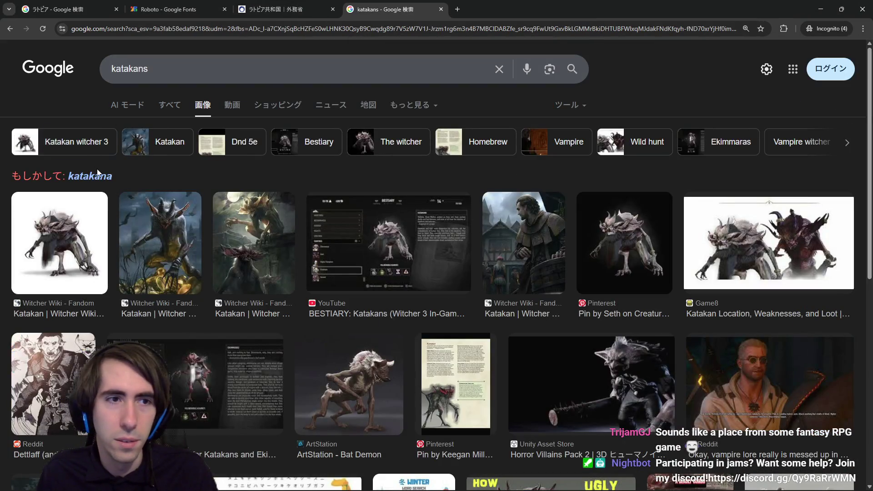
left_click(98, 175)
left_click(185, 221)
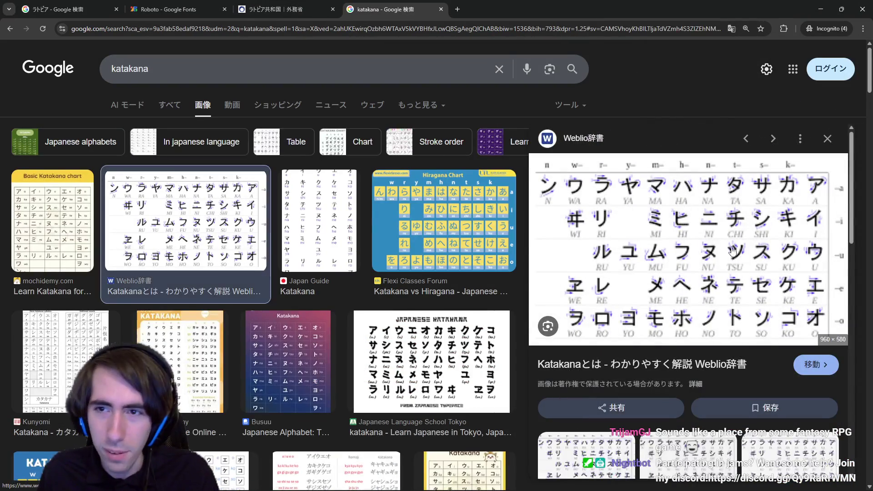
left_click(78, 4)
type("ペン SCREEN S")
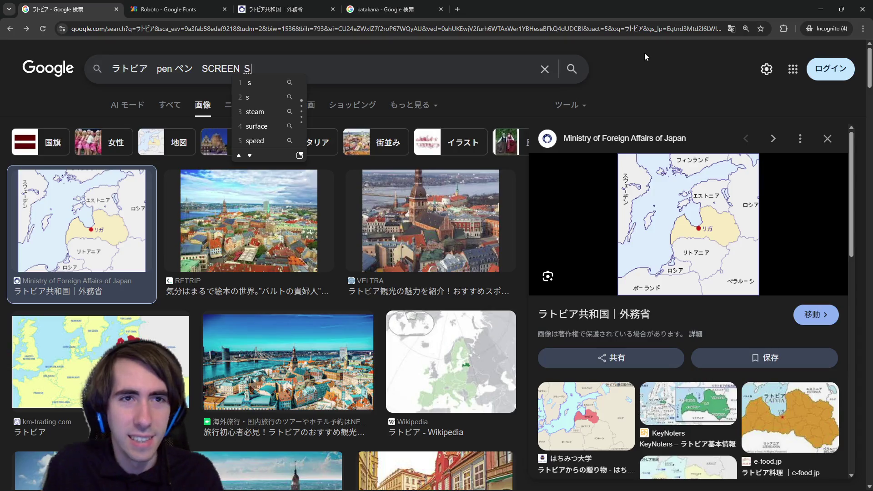
type("ukuri-")
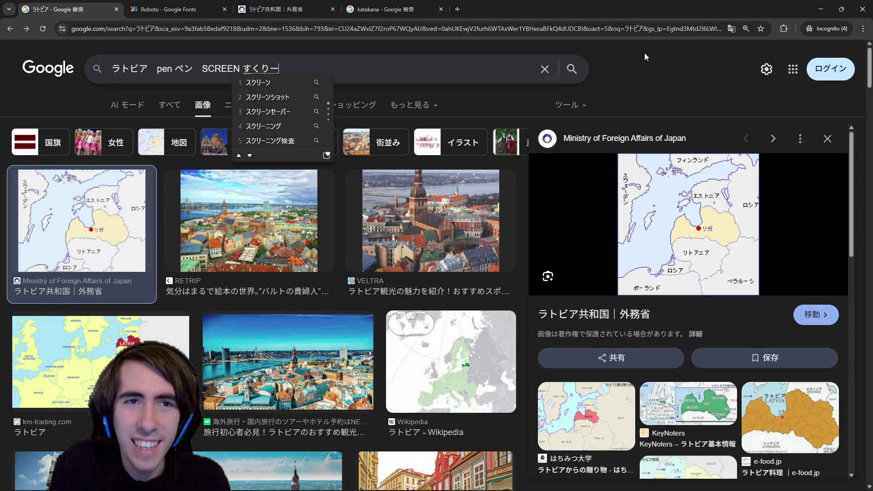
type("n")
Step: Convert the reading to スクリーン and add KEYBOARD キーボード to the query
key("space")
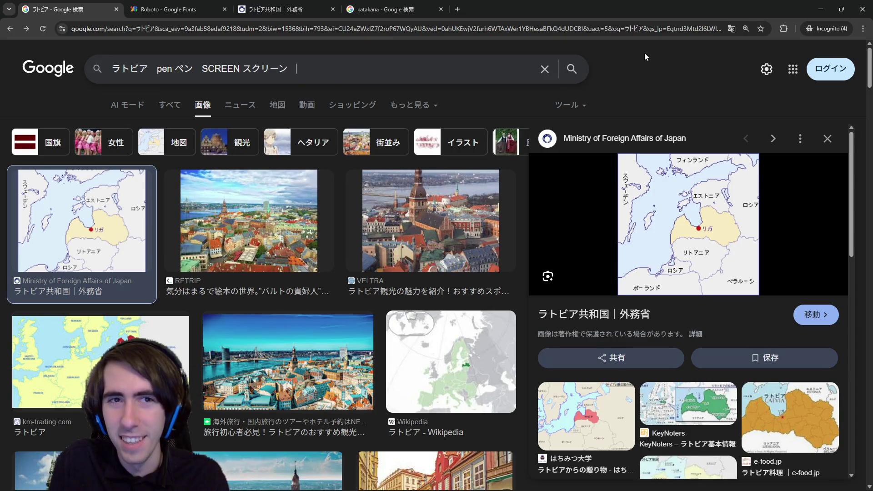
type("KEYBOORD")
key("BackSpace")
key("BackSpace")
key("BackSpace")
type("AR")
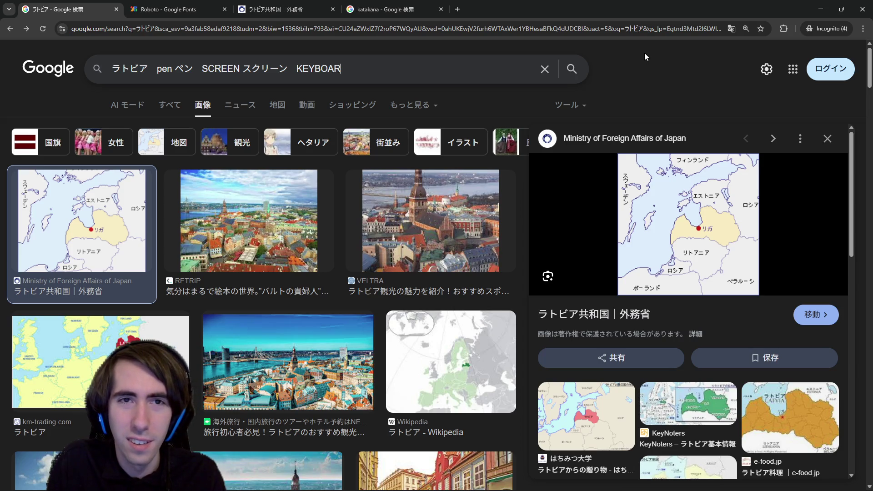
type("D")
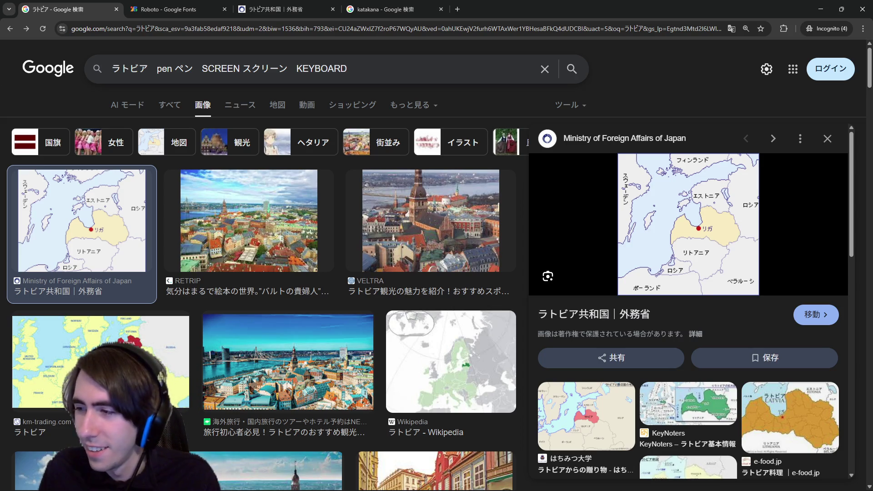
type(" き")
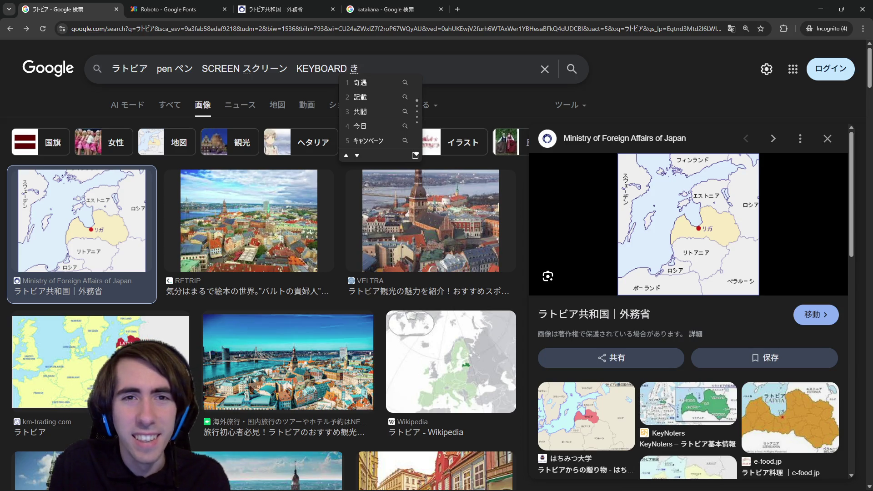
type("ー")
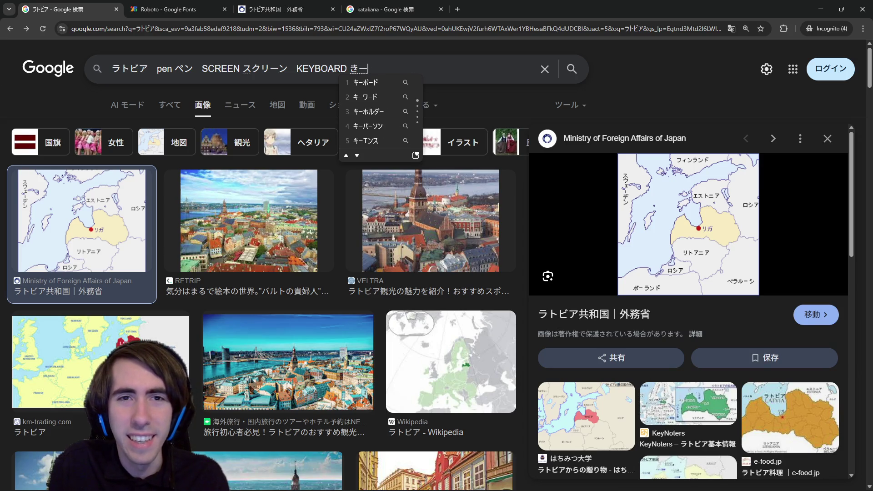
type("ぼーど")
key("space")
key("Return")
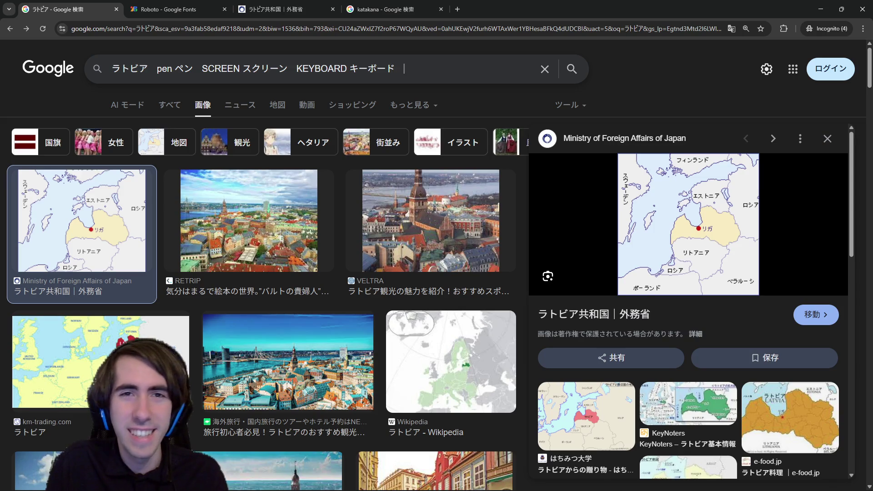
Step: Add COMPUTER コンピューター to the end of the query
type("CO?")
key("BackSpace")
type("MPUTER")
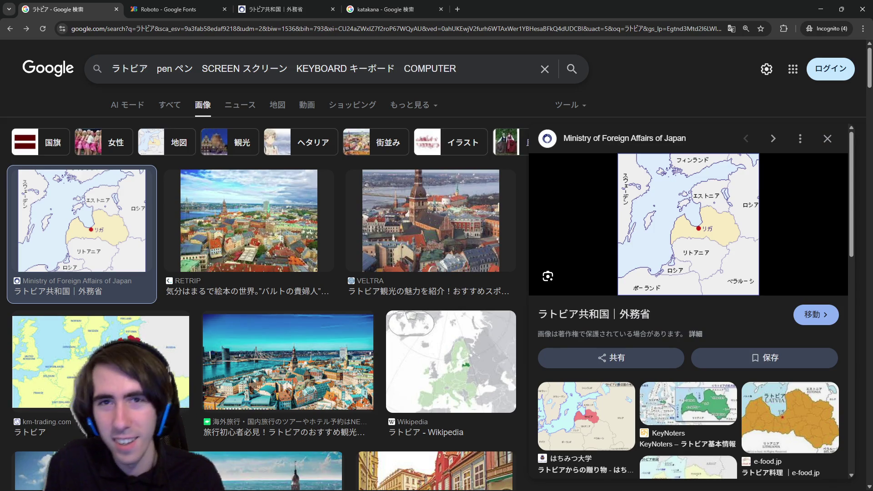
type(" こんぴゅ")
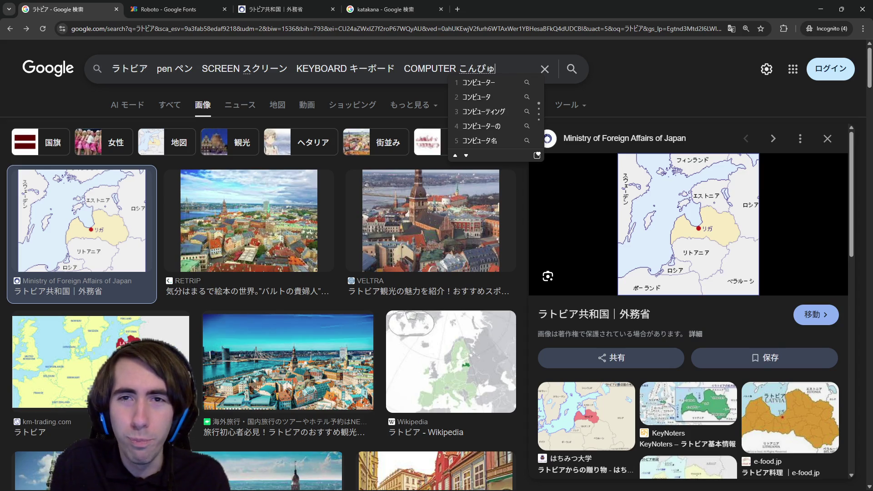
type("ーたー")
key("space")
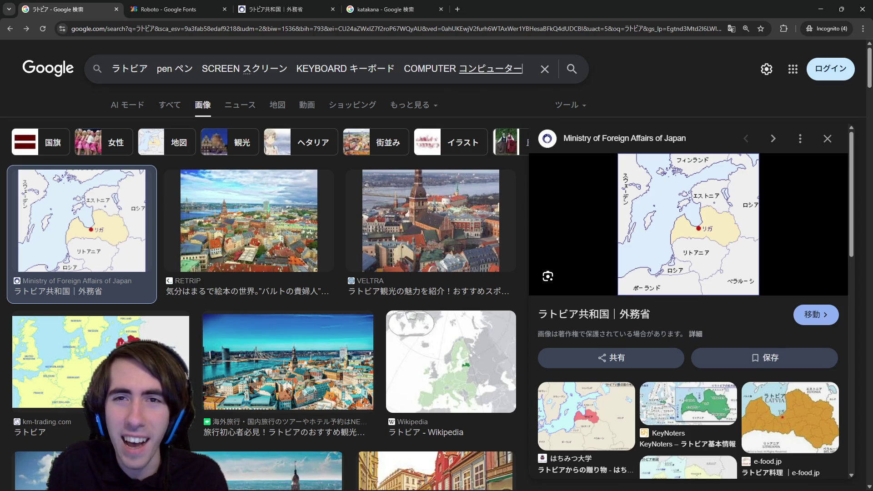
key("Return")
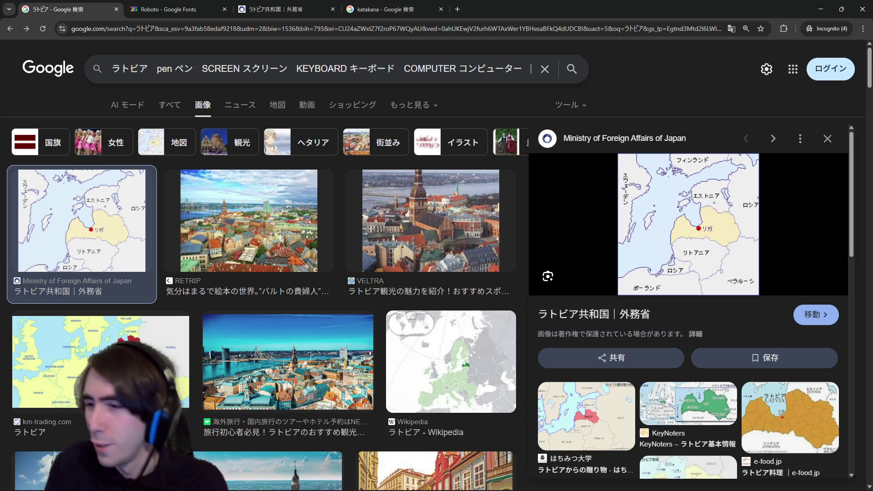
Step: Add DOOR ドア to the image search query
type("DOOR")
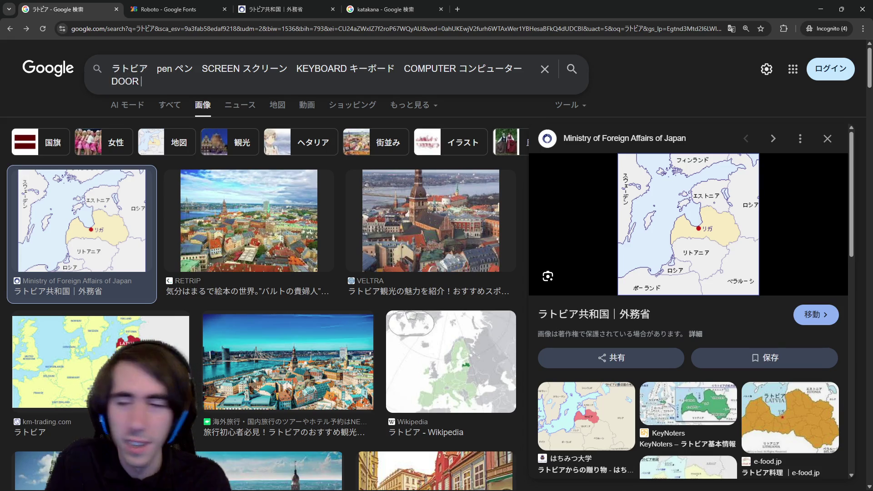
type(" doa")
key("space")
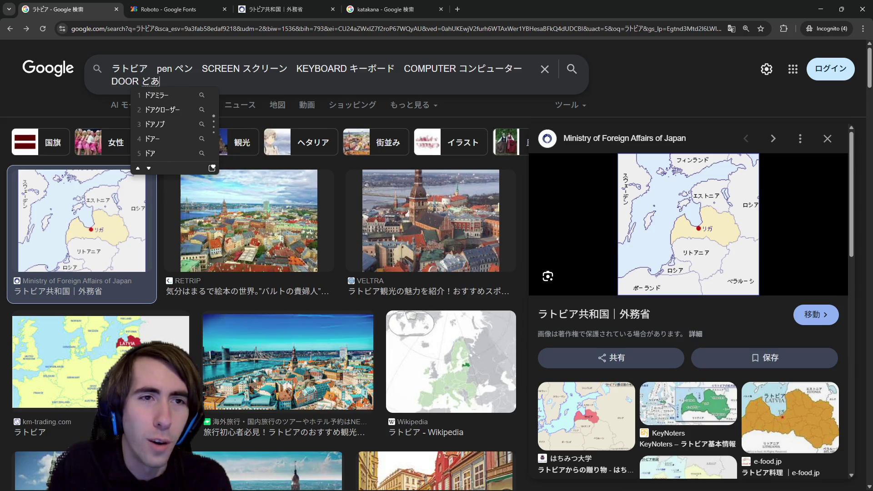
key("Return")
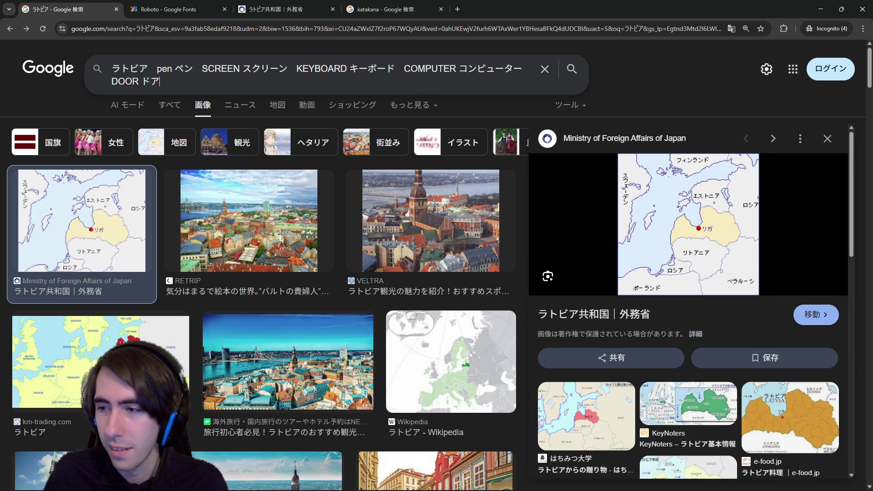
key("alt+Tab")
key("alt+Tab")
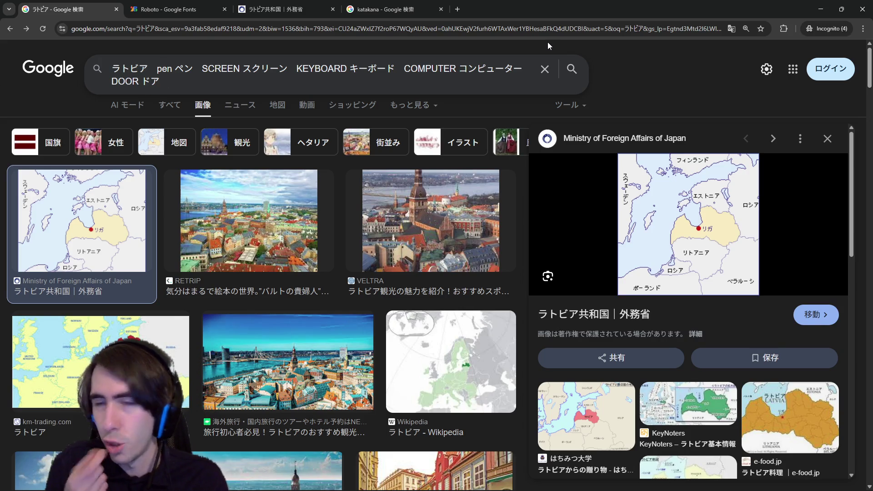
Step: Add FIGURES フィギャ to the query, discarding a trial ガム entry
type("ガム")
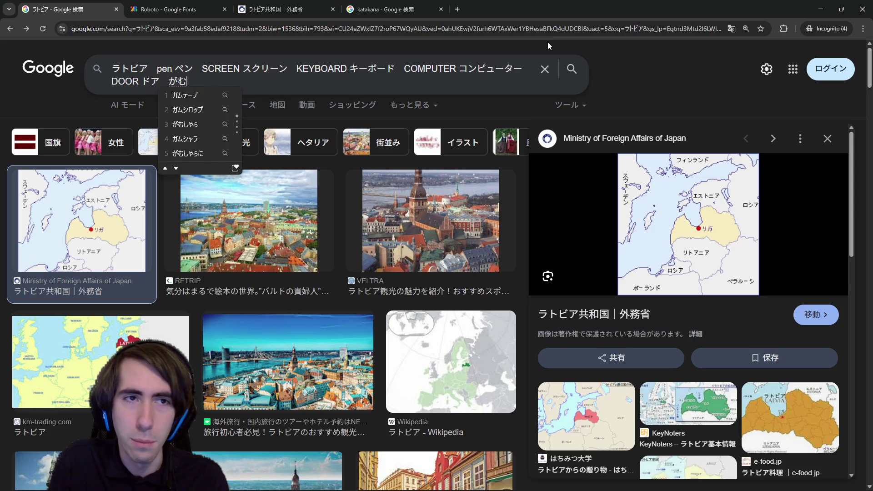
key("space")
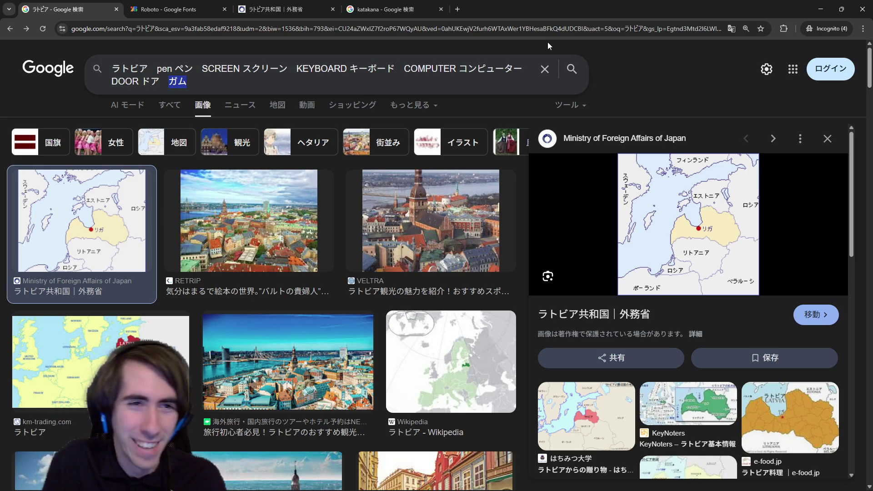
key("Escape")
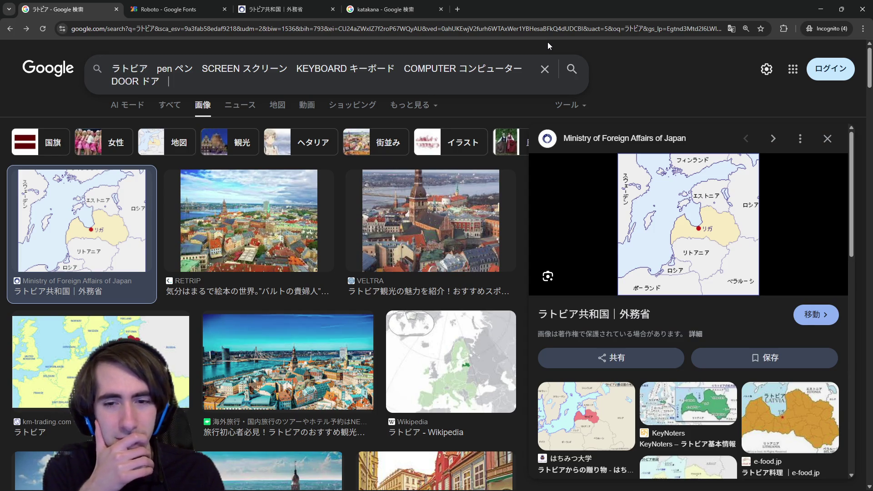
type("FIGURES")
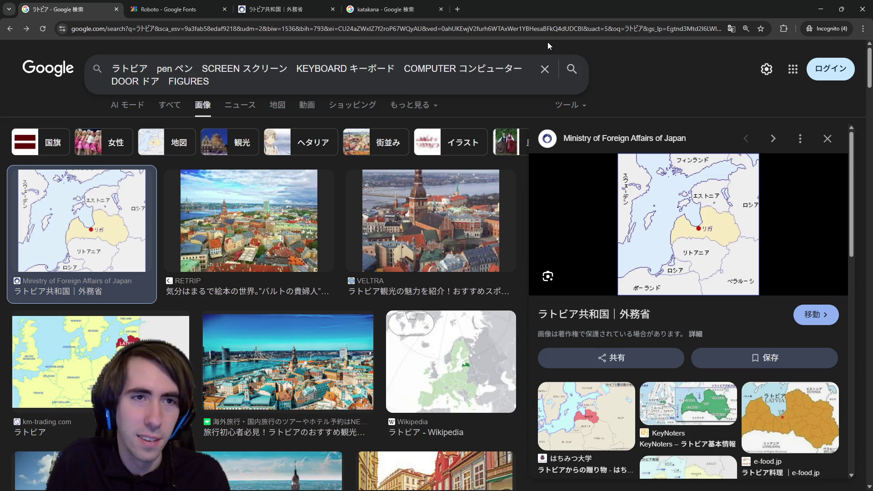
type("ふいぎゃ")
key("space")
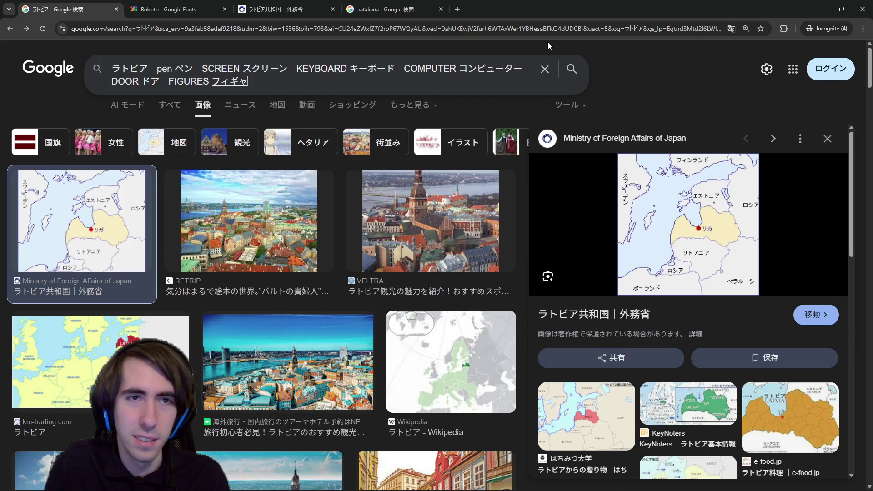
key("Return")
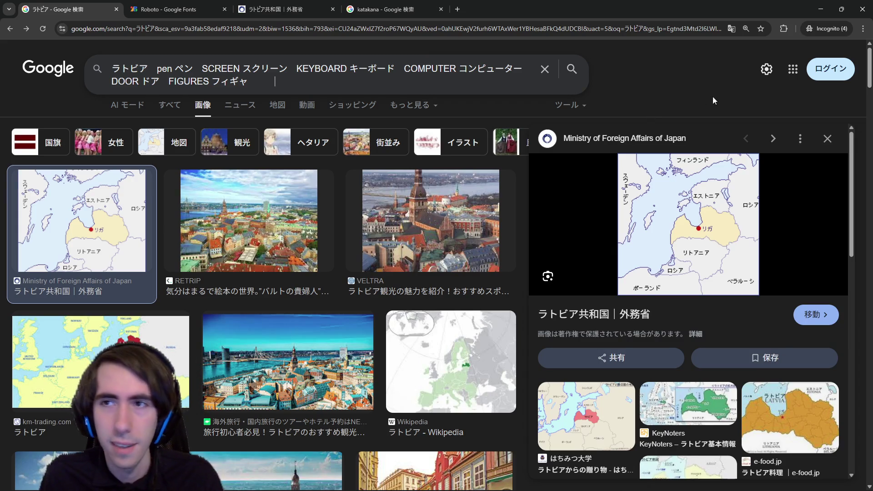
left_click(789, 75)
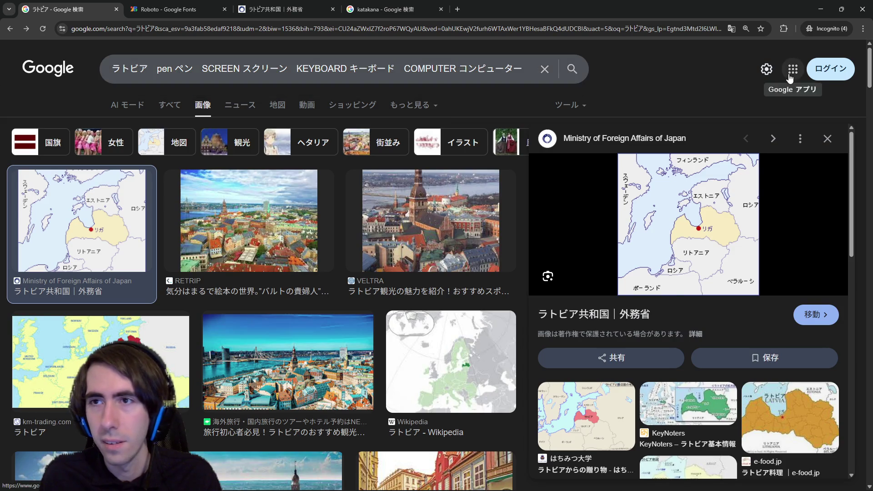
left_click(789, 76)
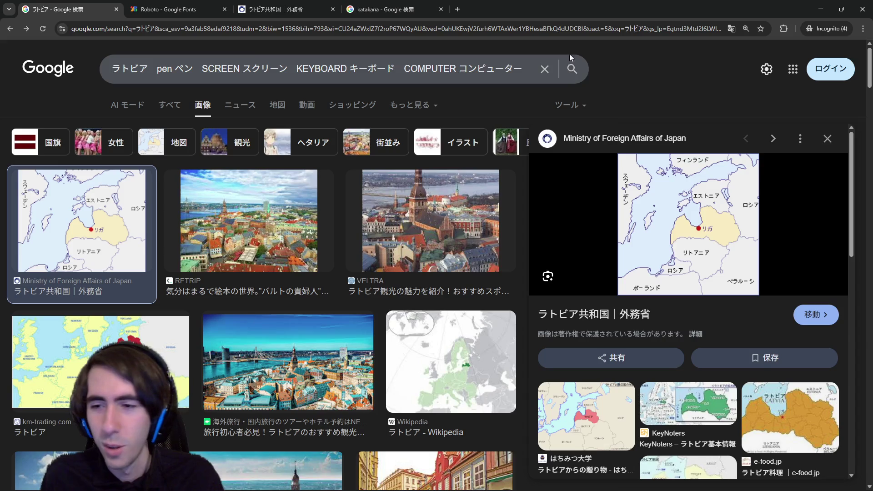
scroll(187, 264, "down", 4)
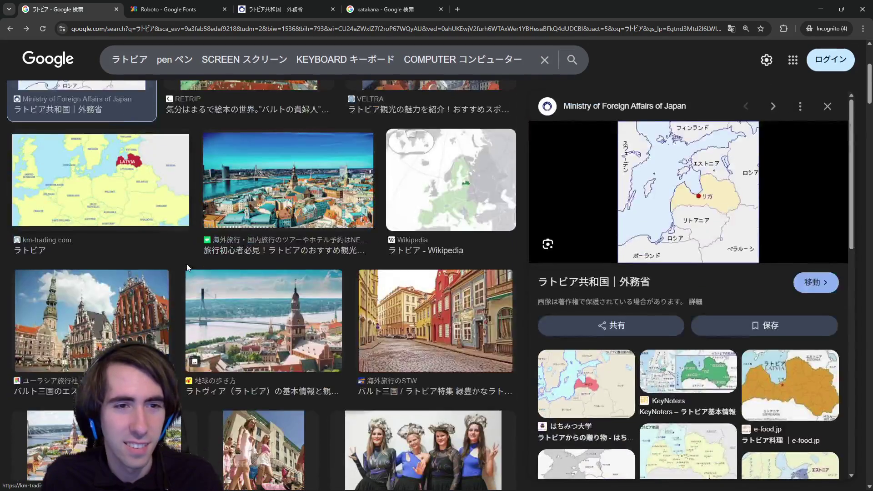
scroll(186, 266, "down", 10)
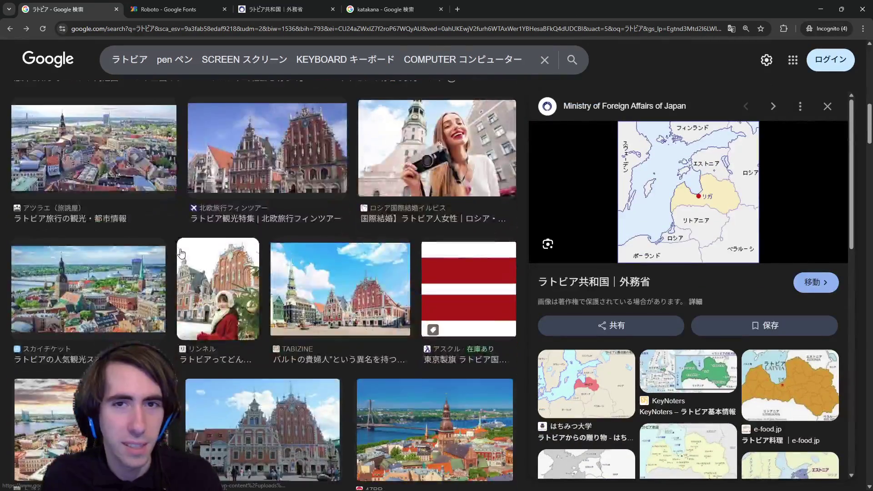
scroll(180, 247, "down", 3)
scroll(456, 289, "up", 6)
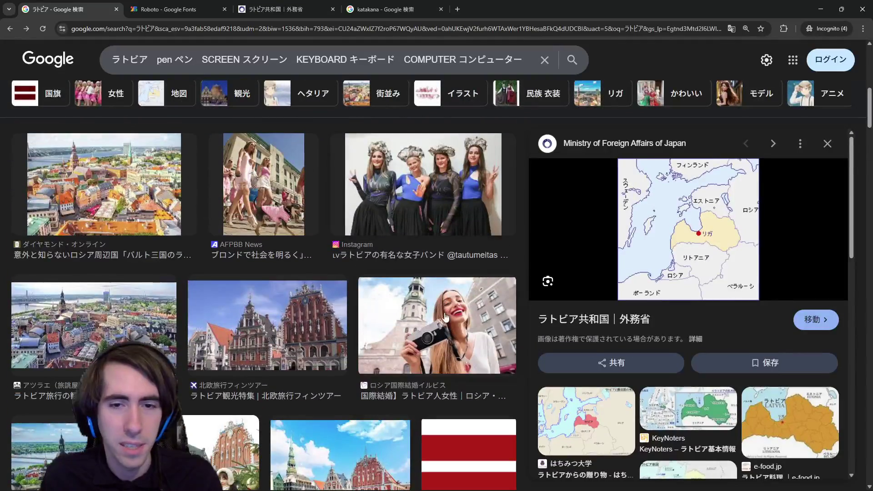
scroll(455, 288, "down", 5)
scroll(318, 250, "up", 8)
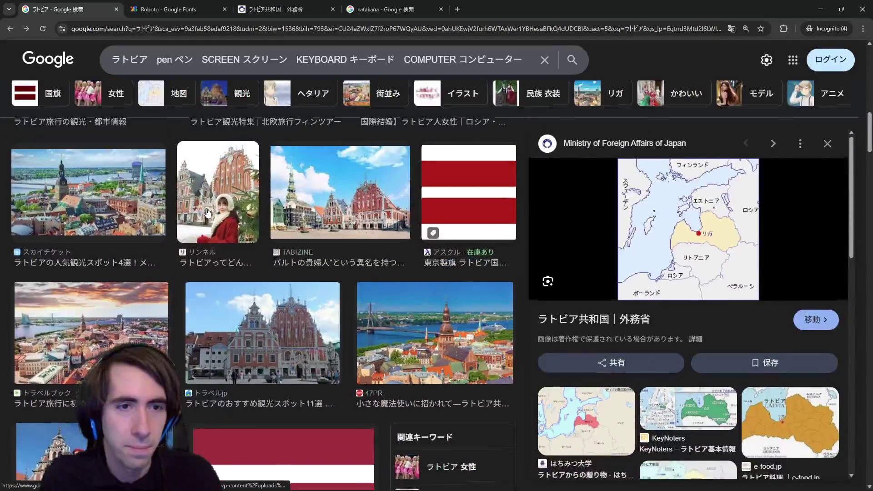
scroll(210, 207, "down", 6)
scroll(210, 208, "down", 7)
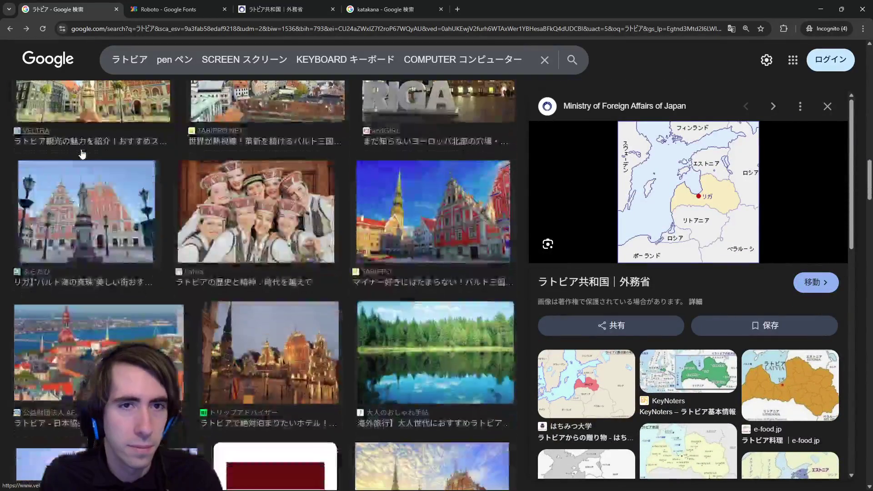
scroll(103, 172, "up", 3)
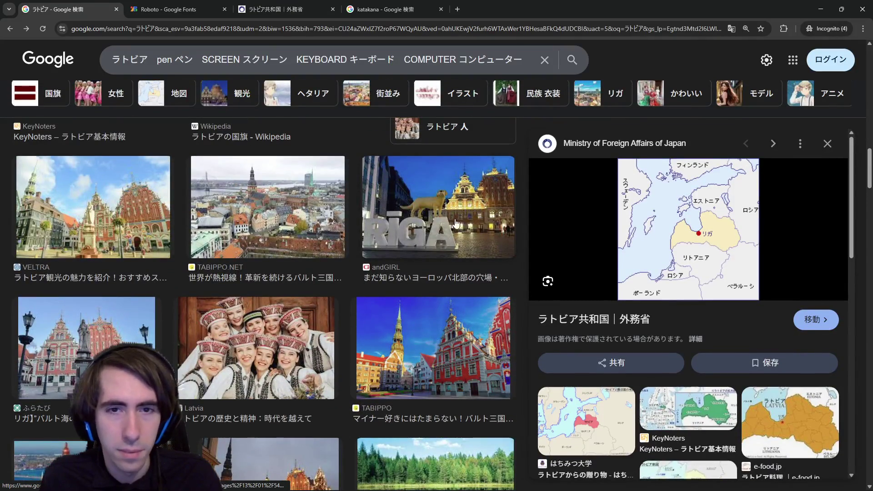
scroll(441, 225, "down", 1)
scroll(441, 224, "down", 10)
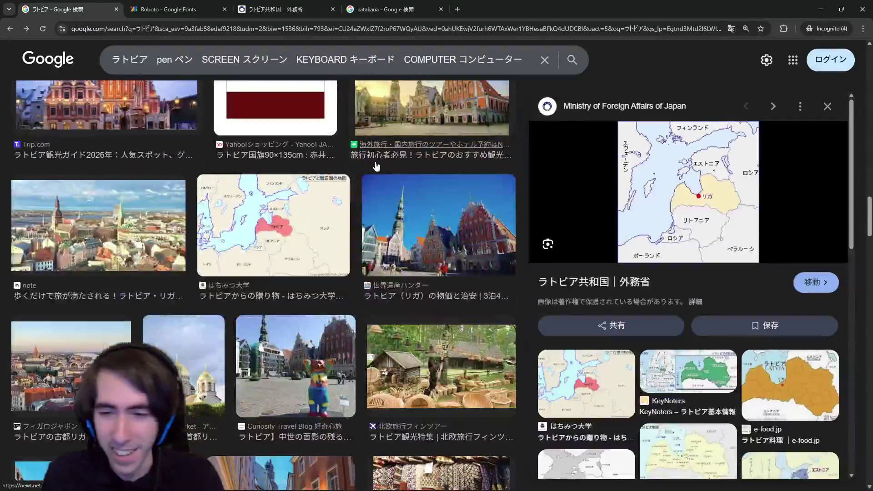
scroll(273, 137, "up", 2)
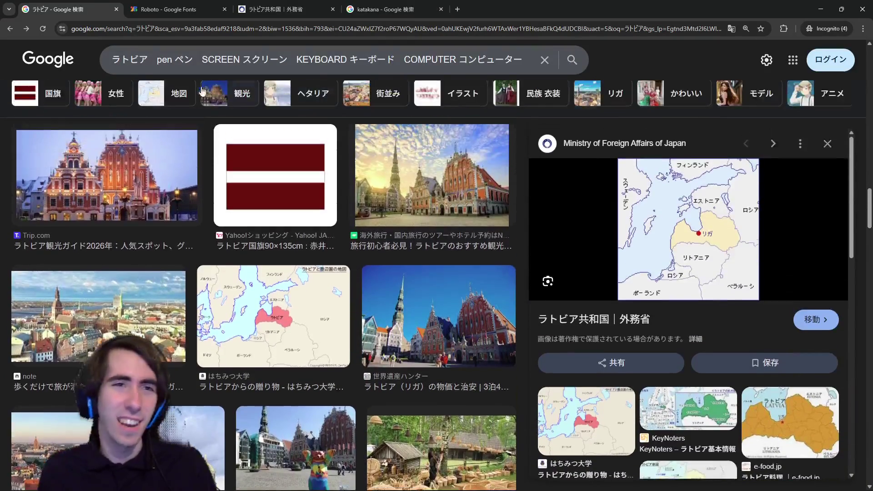
Step: Replace the whole search query with プログラミング アーキテクチャ
triple_click(143, 61)
type("pu")
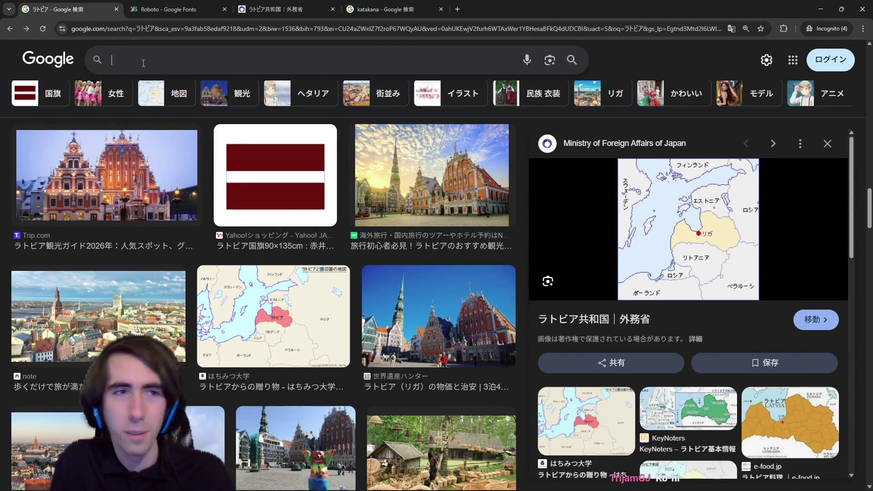
type("roguraming")
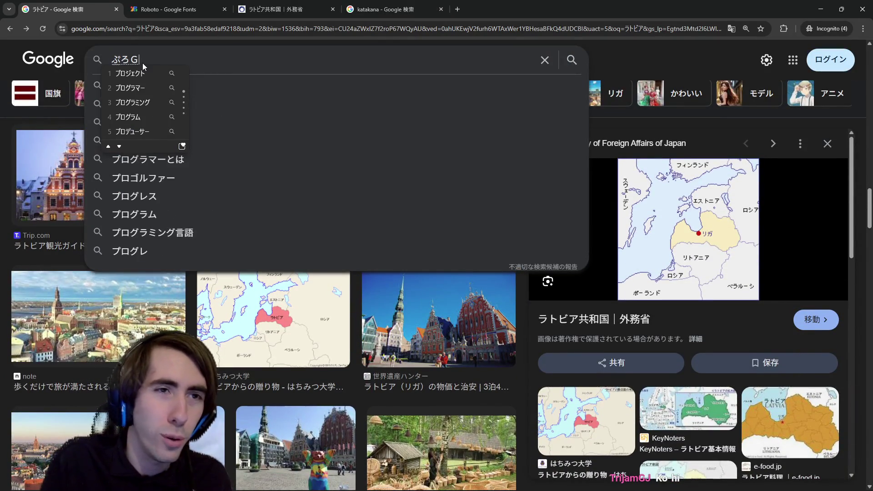
type("u")
key("space")
key("Return")
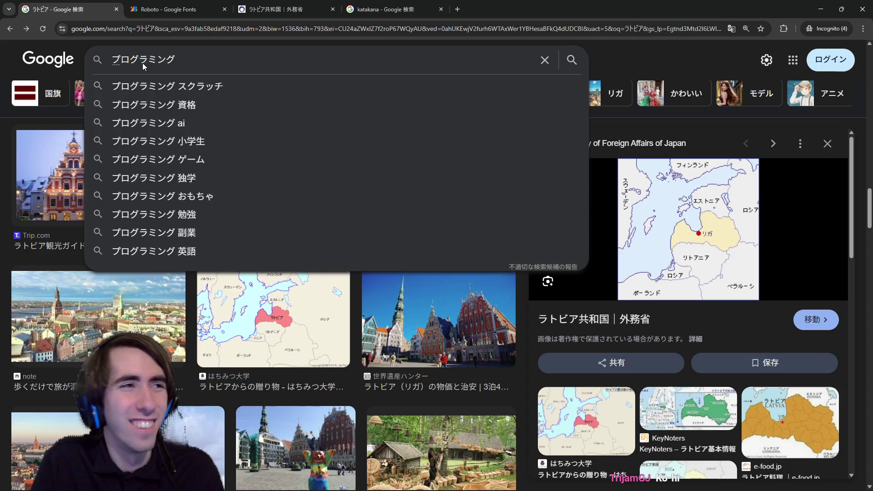
type("a-")
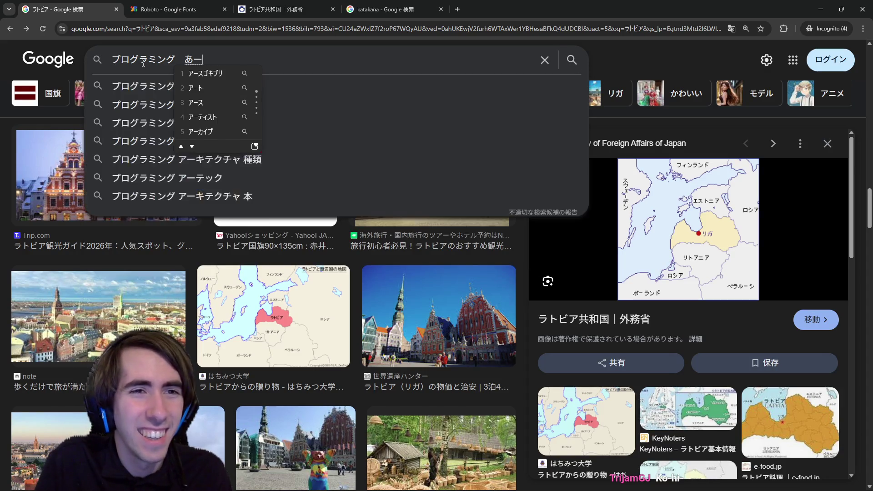
type("ki")
key("Tab")
key("Return")
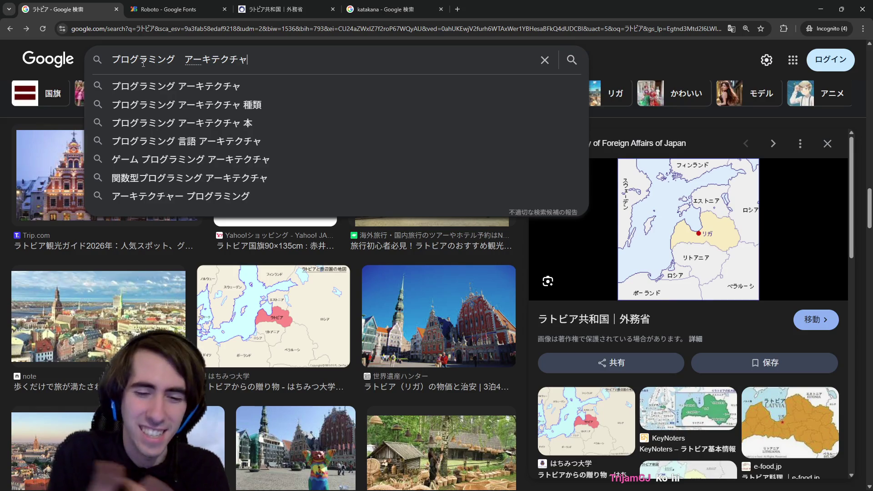
Step: Append ソフトウェア and ハードウェア to the query
type("sofu")
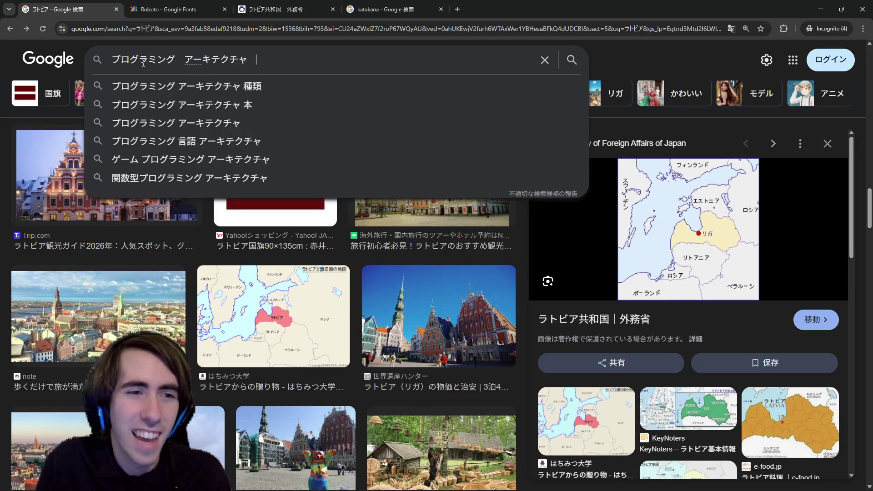
type("towea")
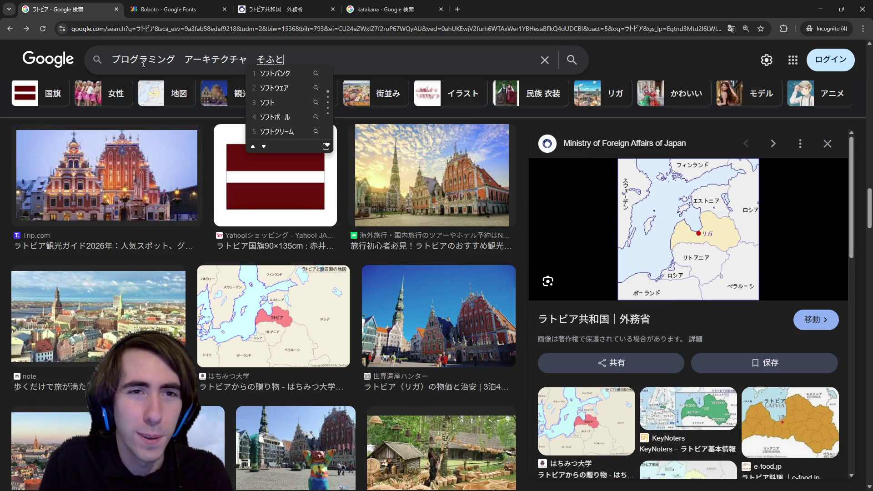
key("space")
key("Return")
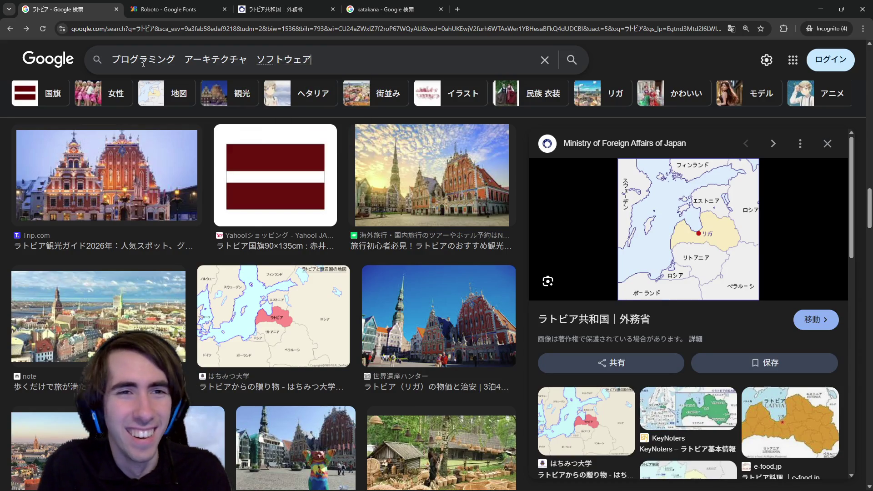
type("ha-do")
key("space")
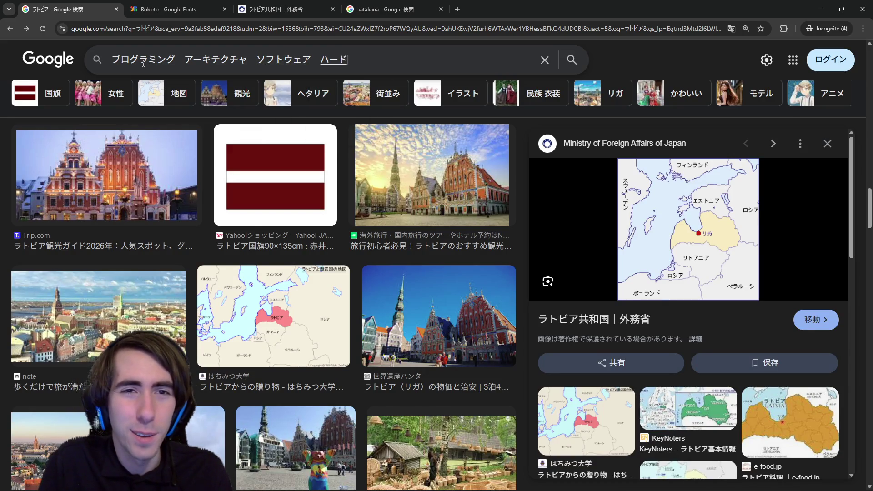
key("BackSpace")
key("BackSpace")
key("BackSpace")
type("ha-dowe")
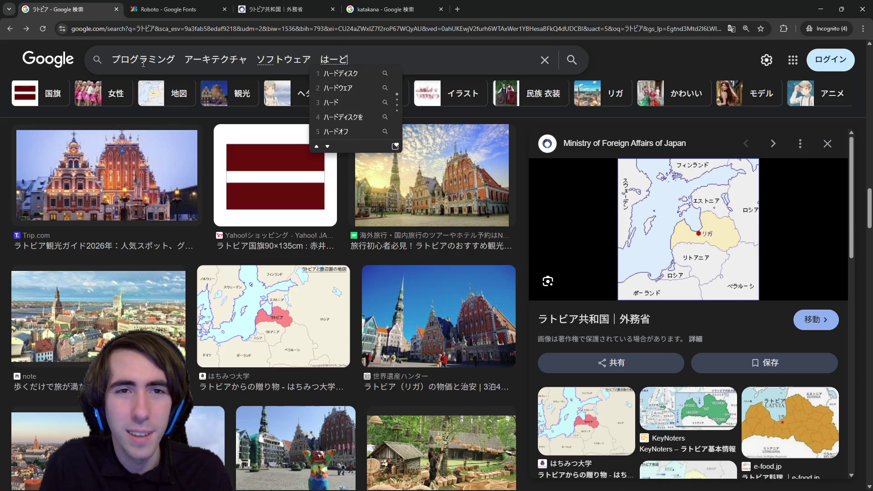
type("a")
key("space")
key("Return")
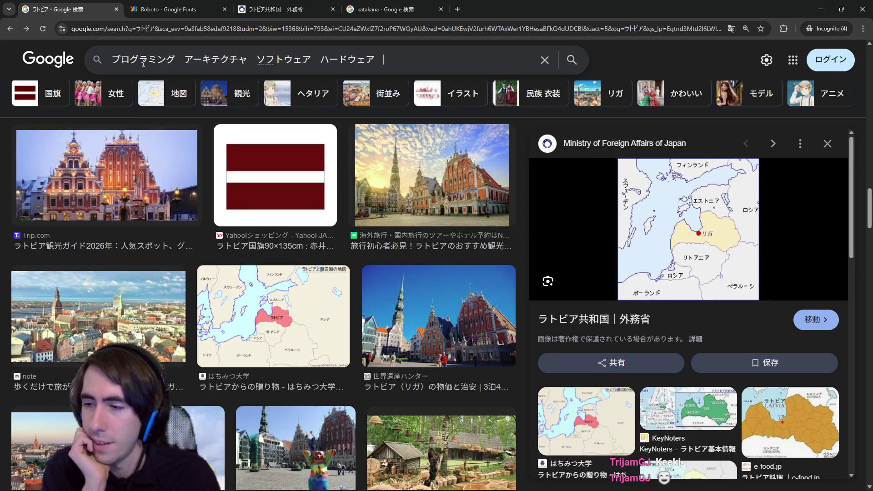
Step: Append ケーキ and the katakana ストリート after ハードウェア in the query
type("ケーキ")
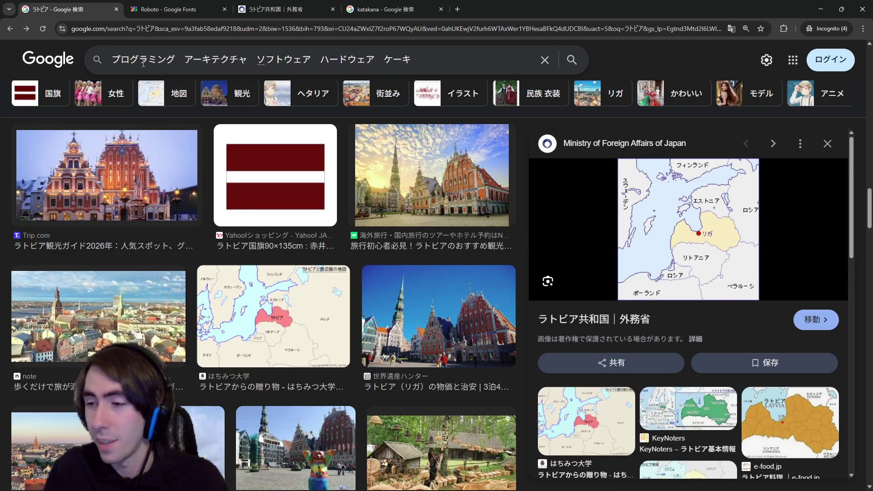
type("s")
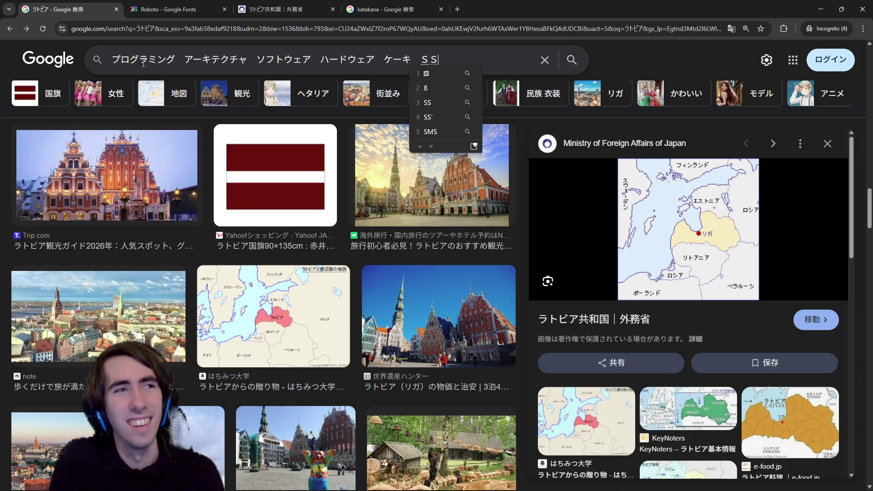
type("uto")
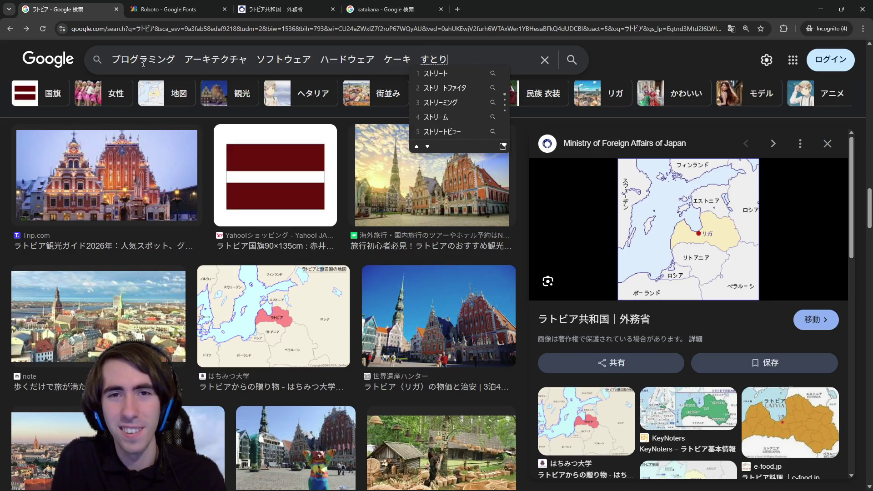
type("ri-to")
key("space")
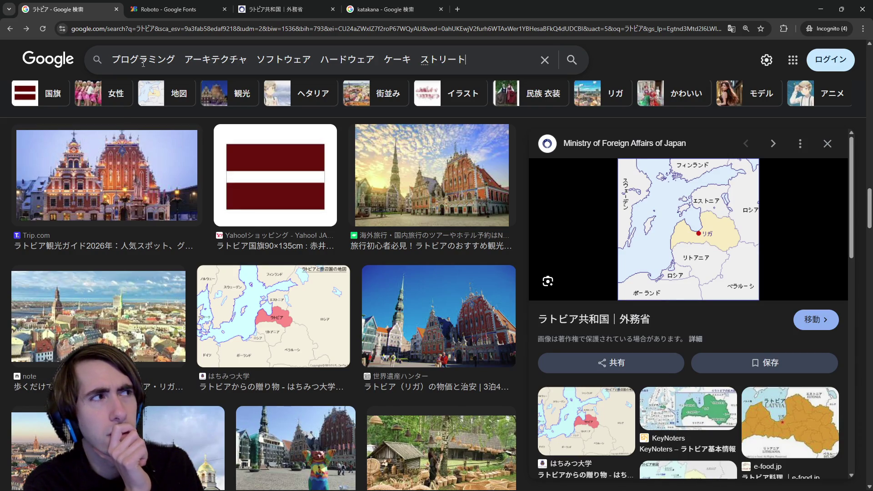
type("がい")
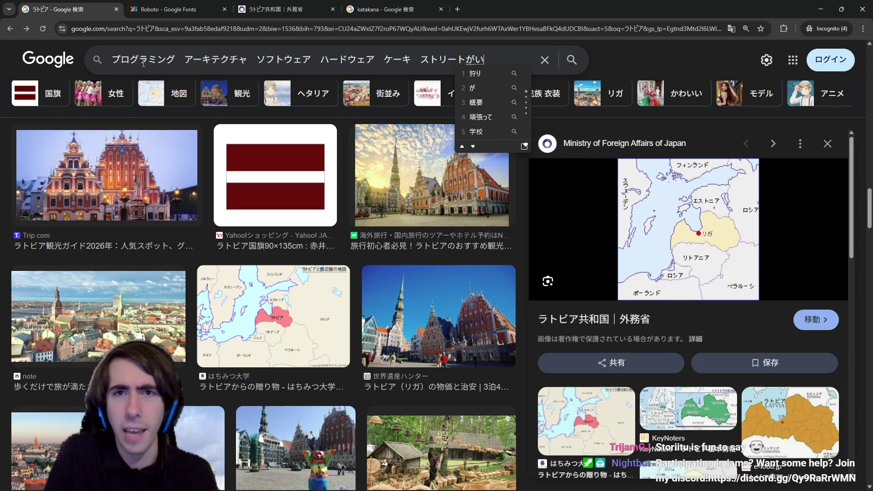
key("space")
key("space")
key("space")
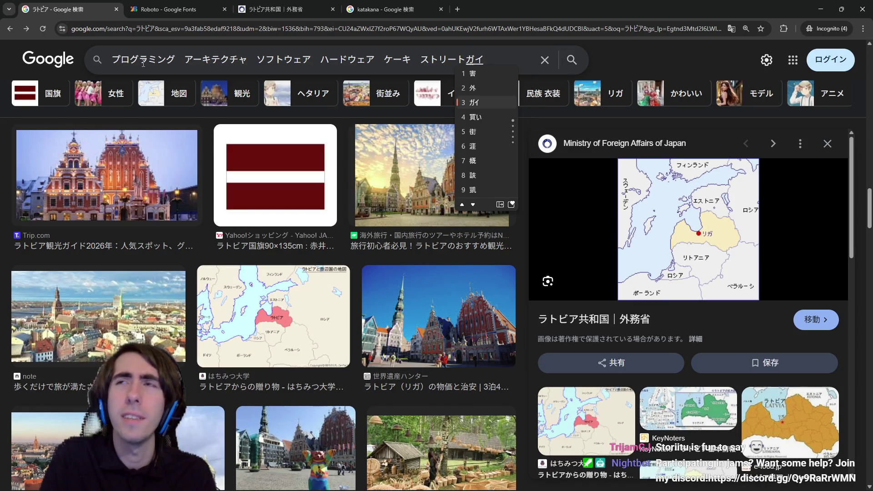
key("BackSpace")
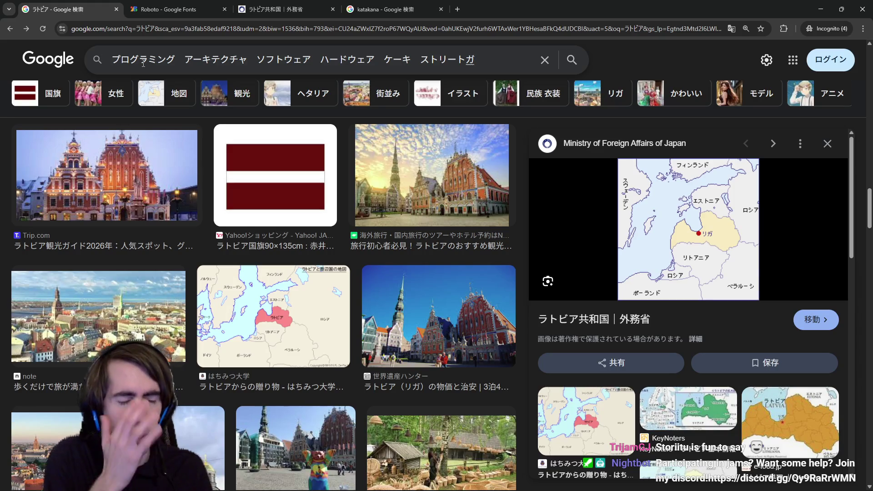
type("しょうがい")
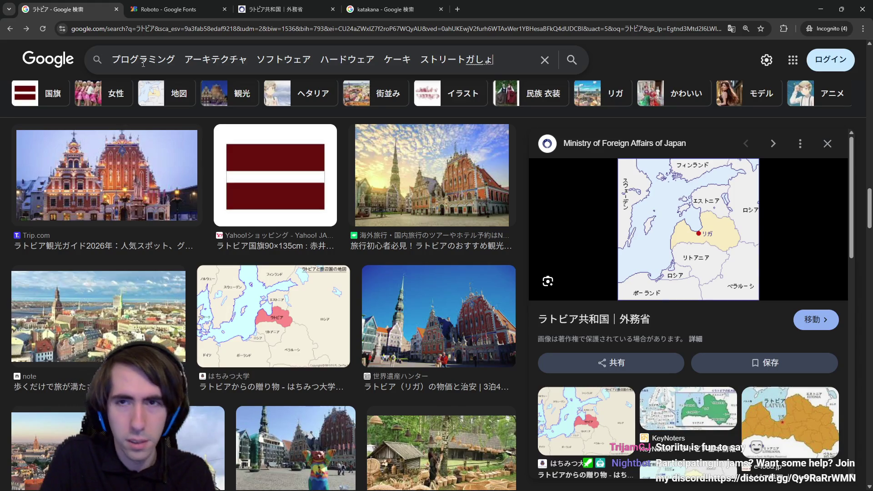
key("space")
key("space")
key("space")
key("Escape")
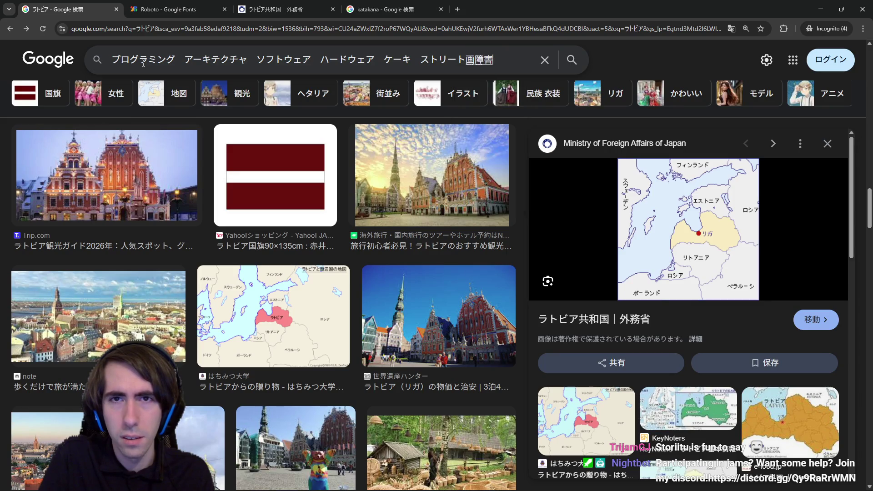
type("しょうがい")
key("space")
key("space")
key("space")
key("space")
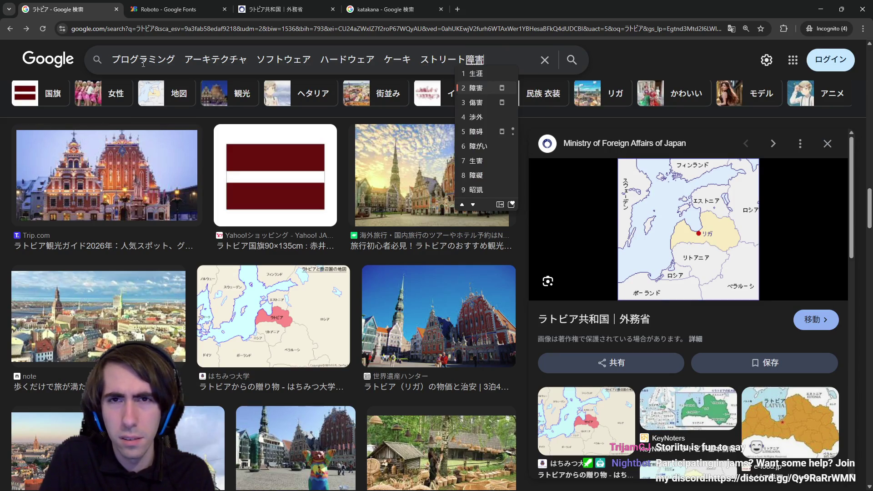
key("Escape")
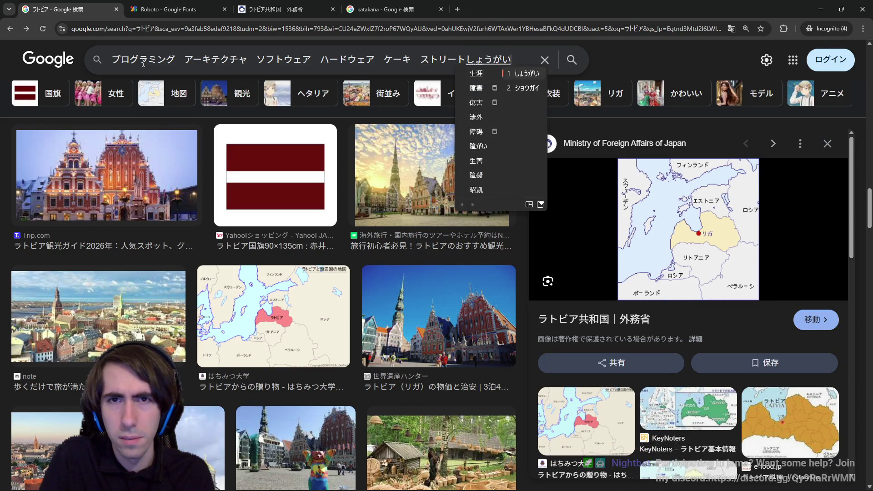
key("space")
key("Escape")
key("Escape")
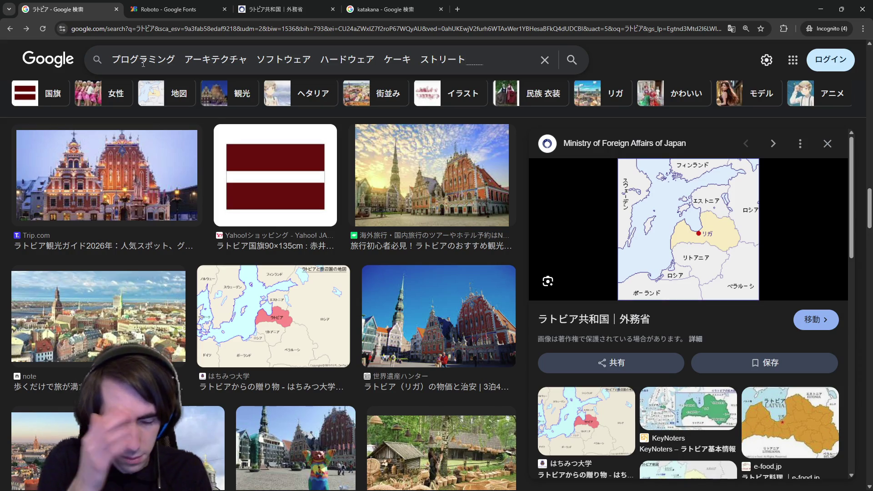
key("BackSpace")
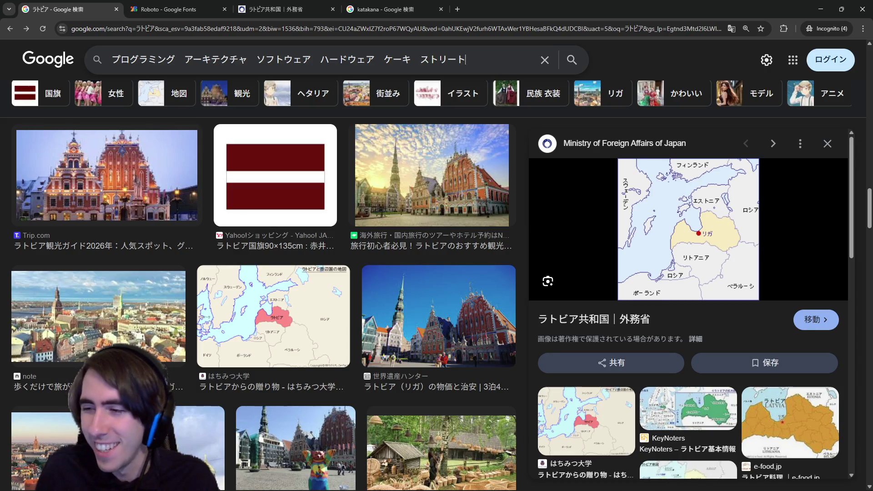
key("alt+Tab")
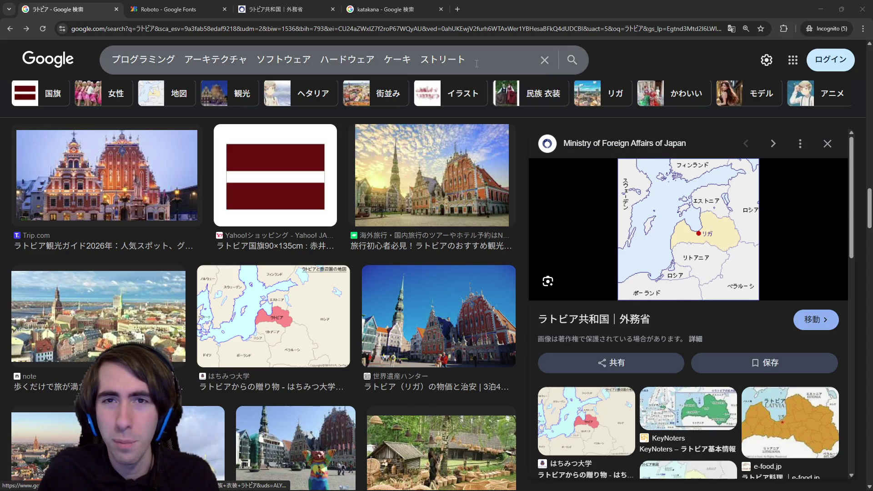
Step: Search images for ストリートファイター and preview the PR TIMES Street Fighter II image
triple_click(354, 69)
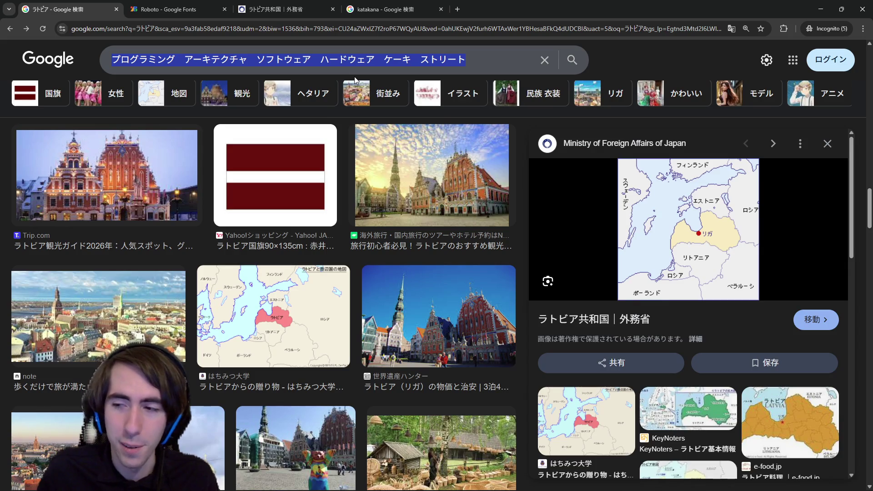
type("すtori-to")
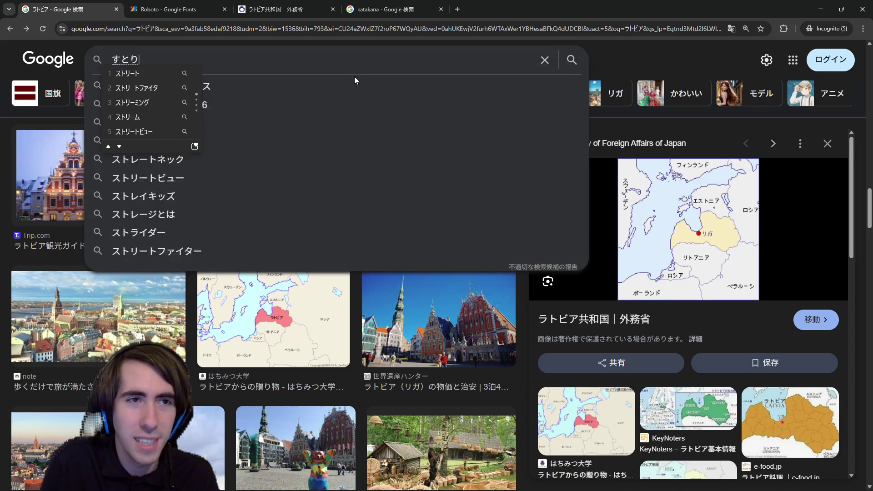
key("space")
type("faita-")
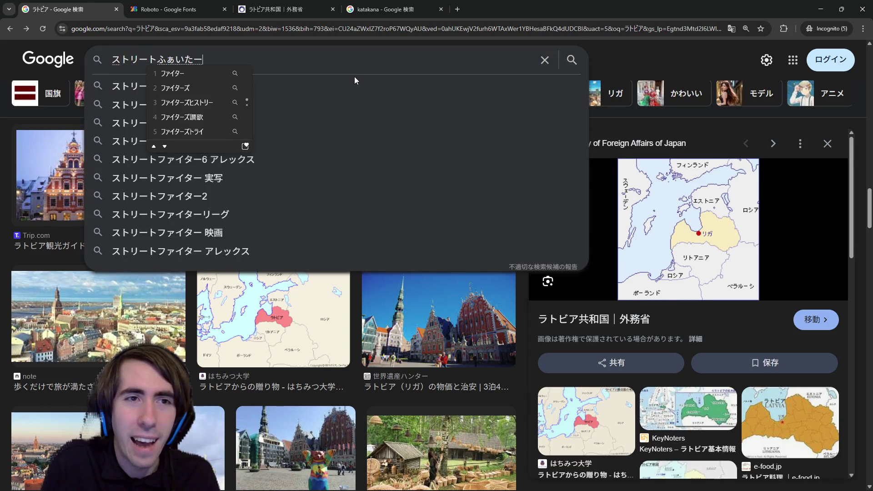
key("space")
key("Return")
key("Return")
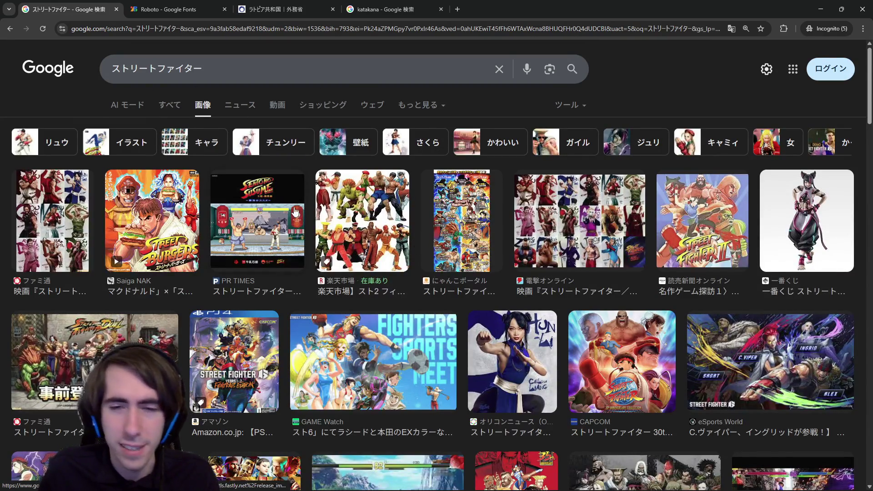
left_click(289, 239)
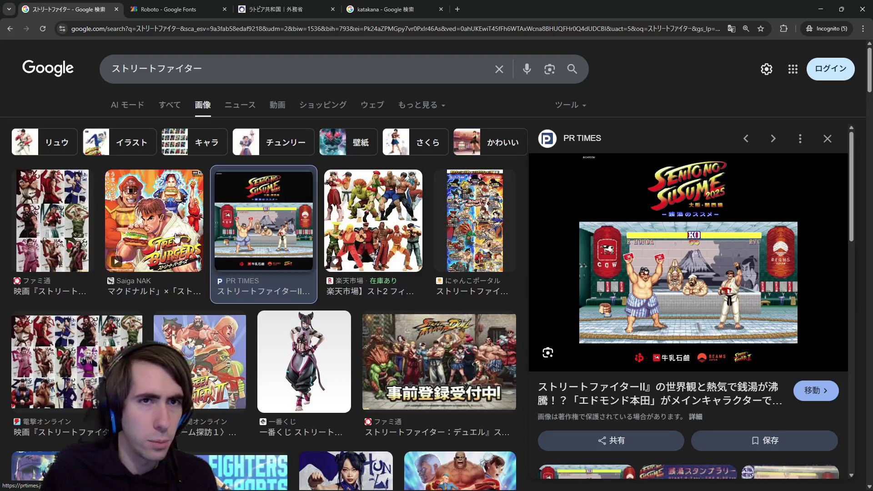
Step: Add 商売地 to the search query, then bring Google Translate into this window
left_click(227, 72)
type("しょうばい")
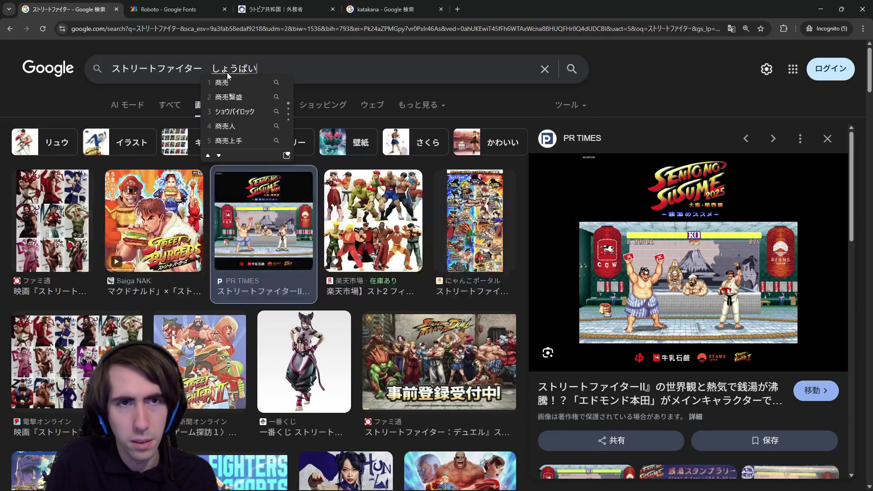
type("かい")
key("space")
key("space")
key("space")
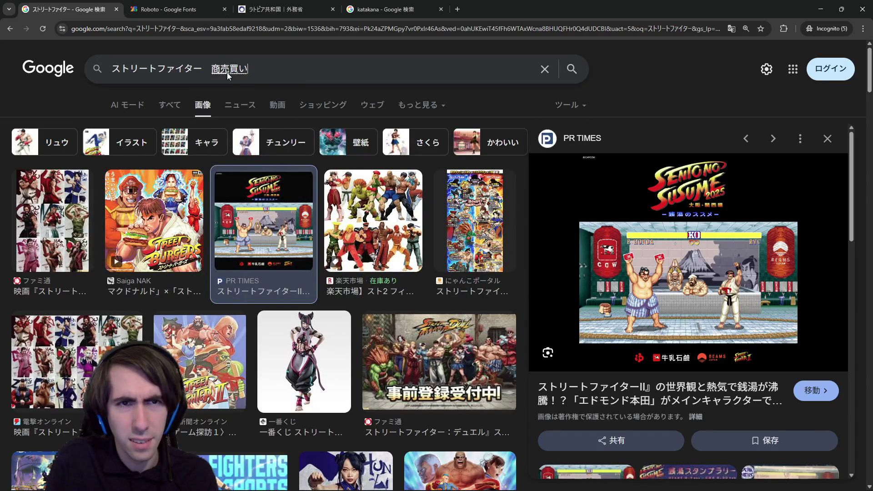
key("space")
key("space")
key("space")
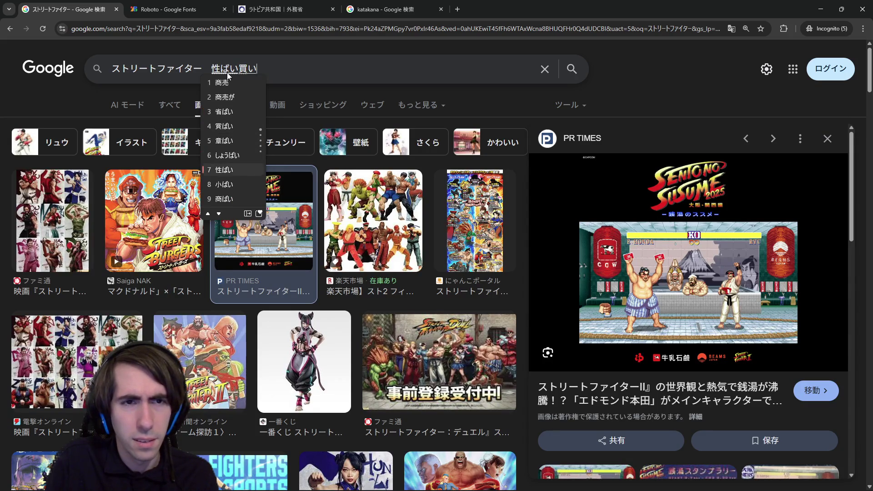
key("BackSpace")
key("BackSpace")
key("BackSpace")
key("BackSpace")
type("しょうばいち")
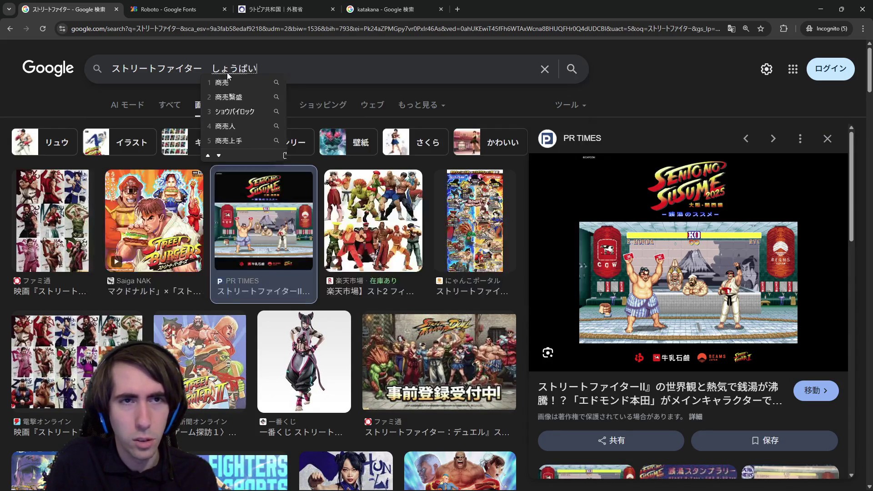
key("space")
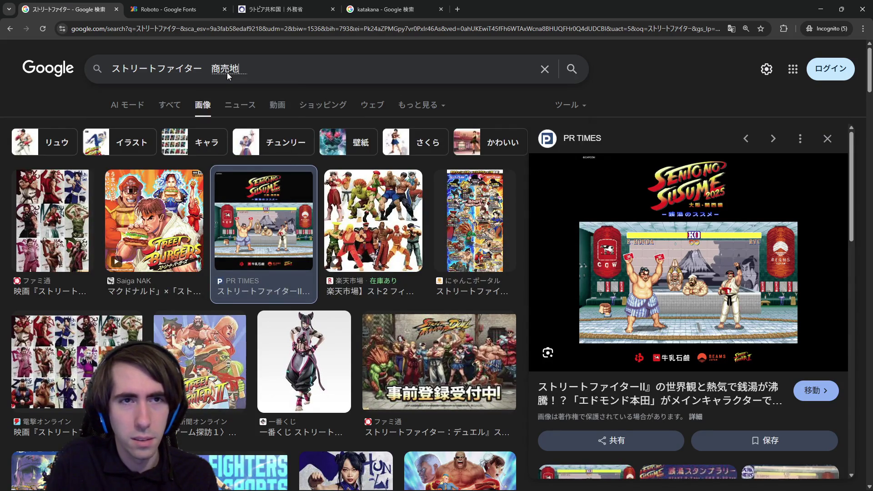
key("space")
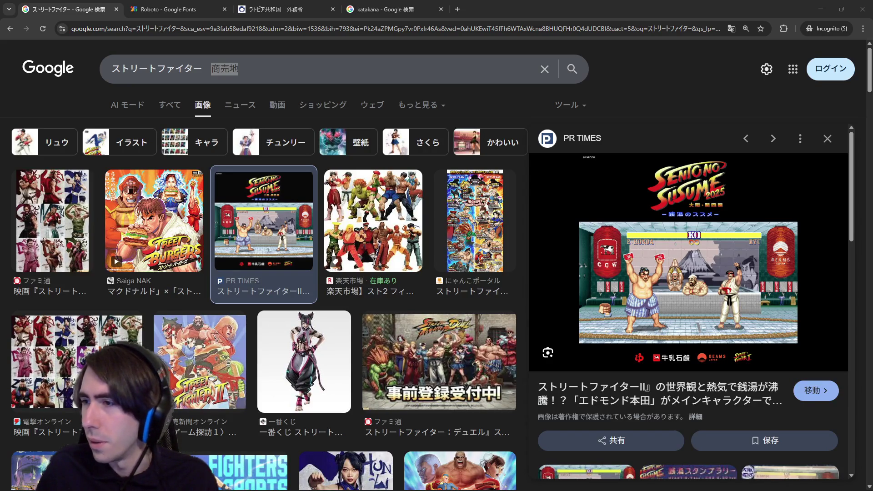
mouse_move(872, 97)
left_mouse_down()
mouse_move(679, 96)
mouse_move(795, 135)
mouse_move(872, 127)
mouse_move(417, 124)
mouse_move(276, 9)
left_mouse_up()
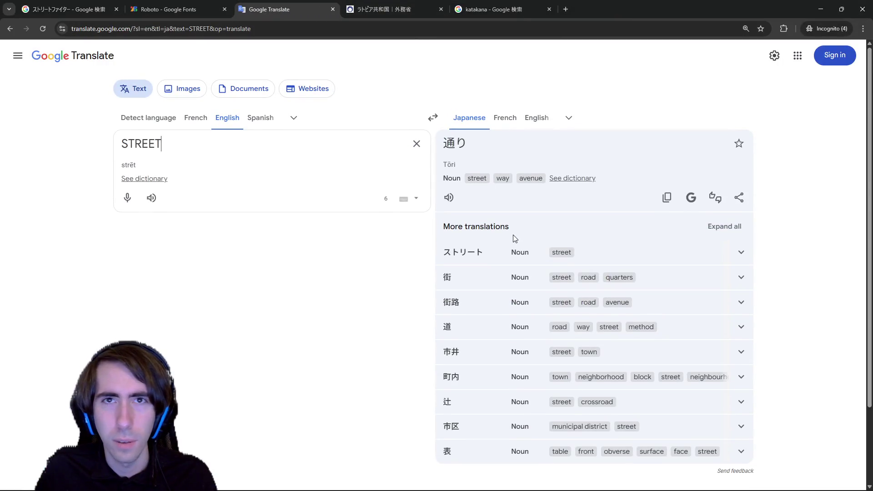
Step: Expand the 街路 translation of STREET and select its reading Gairo and characters 街 and 路
double_click(446, 304)
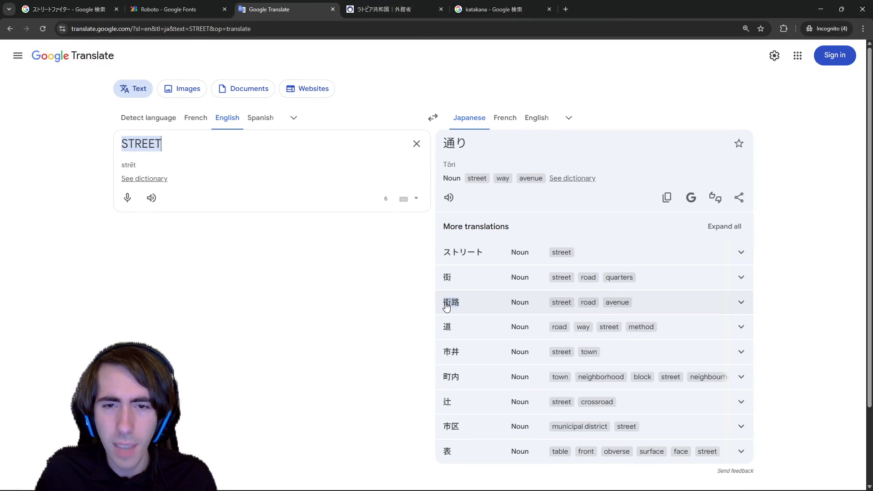
left_click(447, 306)
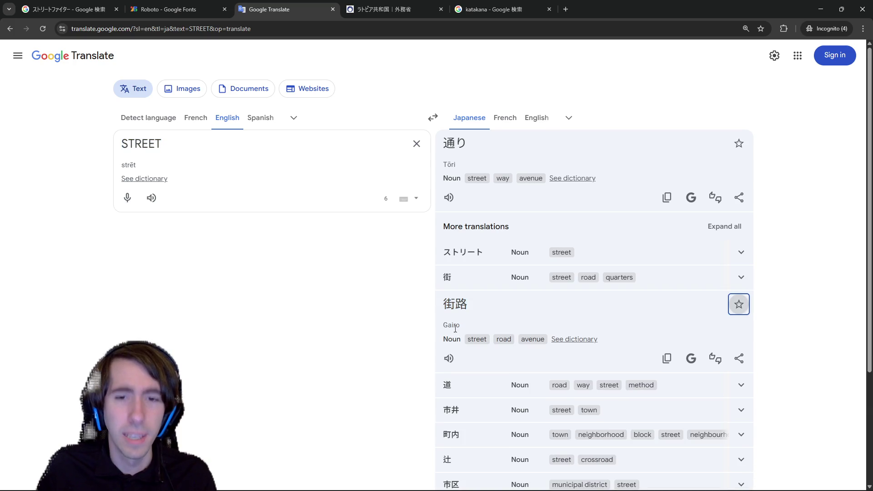
mouse_move(461, 325)
left_mouse_down()
mouse_move(418, 321)
mouse_move(441, 325)
left_mouse_up()
left_click(425, 313)
left_click_drag(485, 306, 441, 306)
left_click(442, 306)
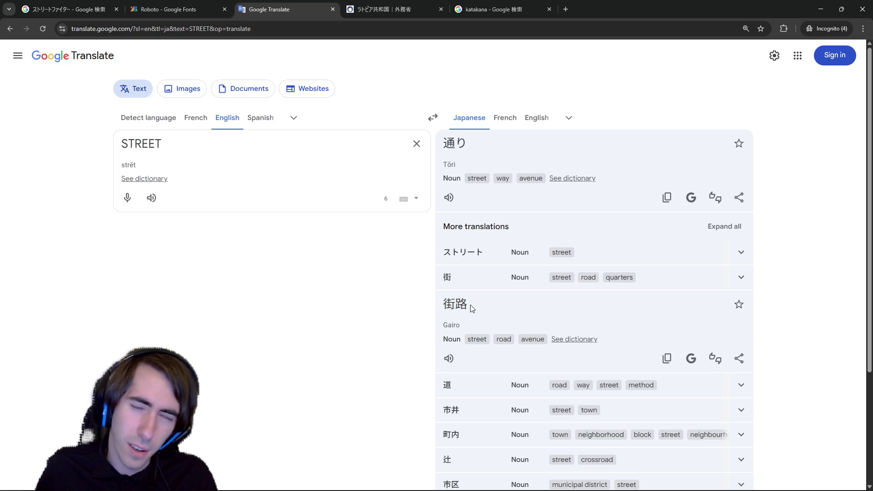
left_click_drag(436, 308, 453, 305)
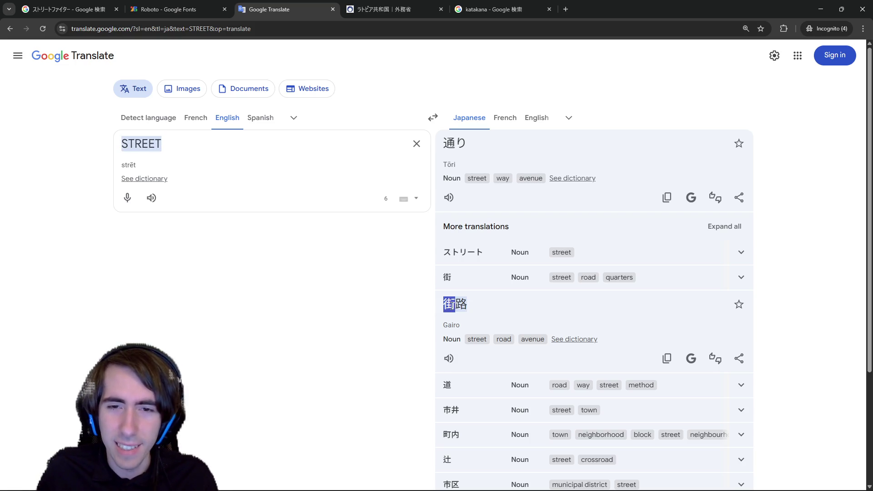
right_click(454, 305)
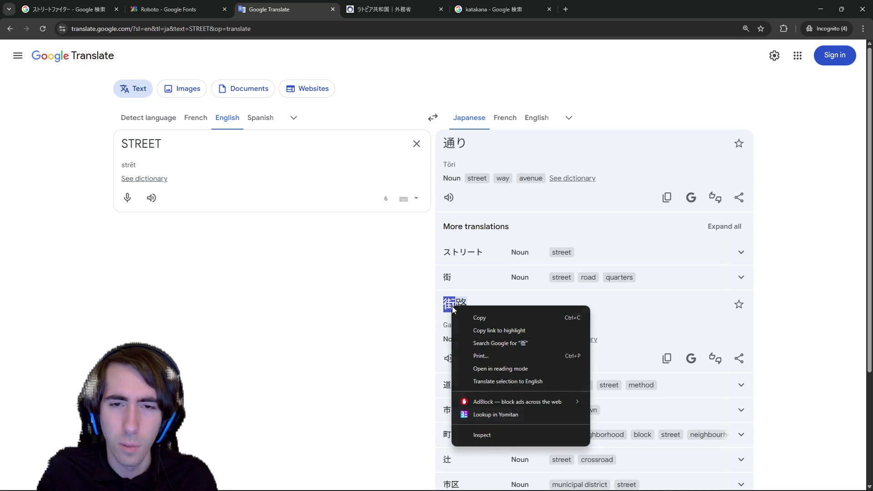
key("Escape")
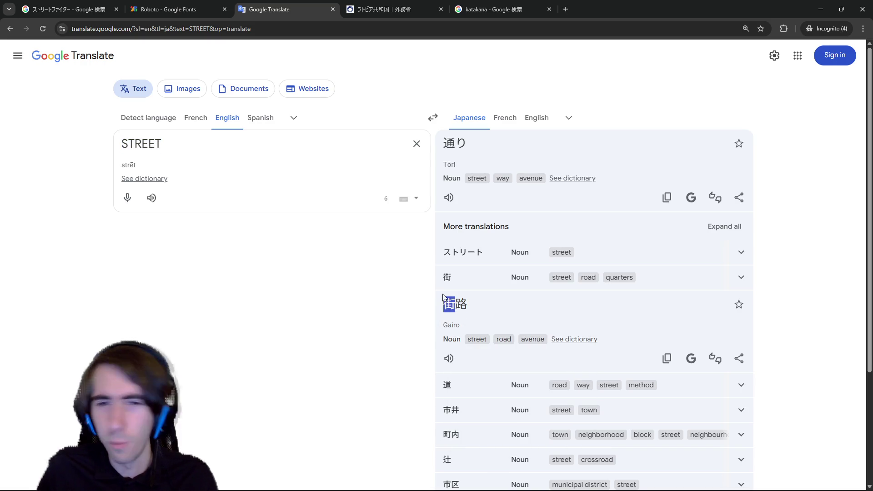
left_click(478, 308)
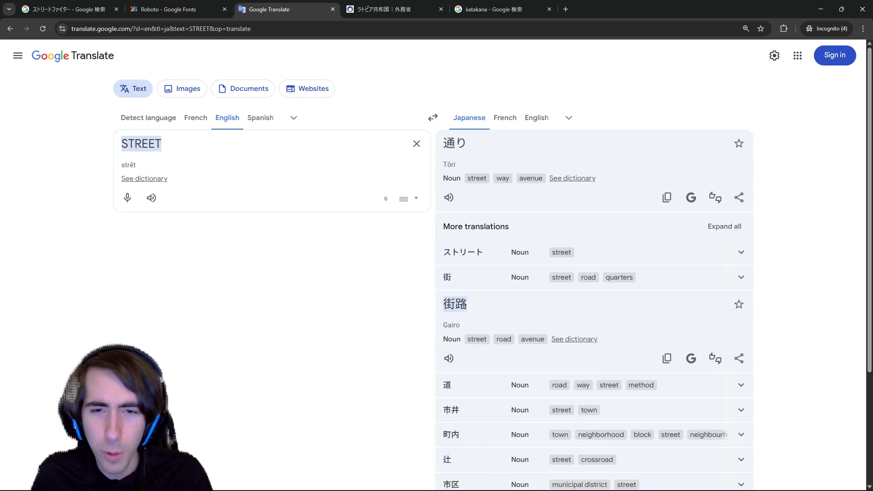
left_click_drag(476, 308, 455, 305)
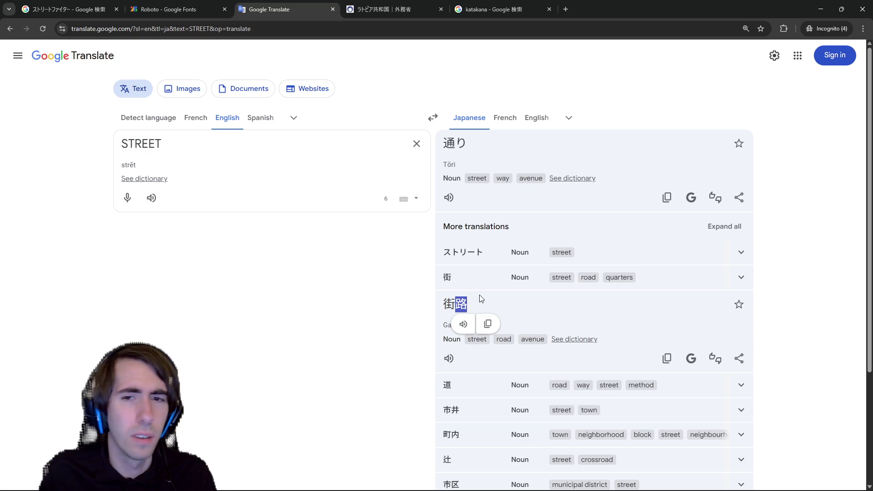
left_click(206, 142)
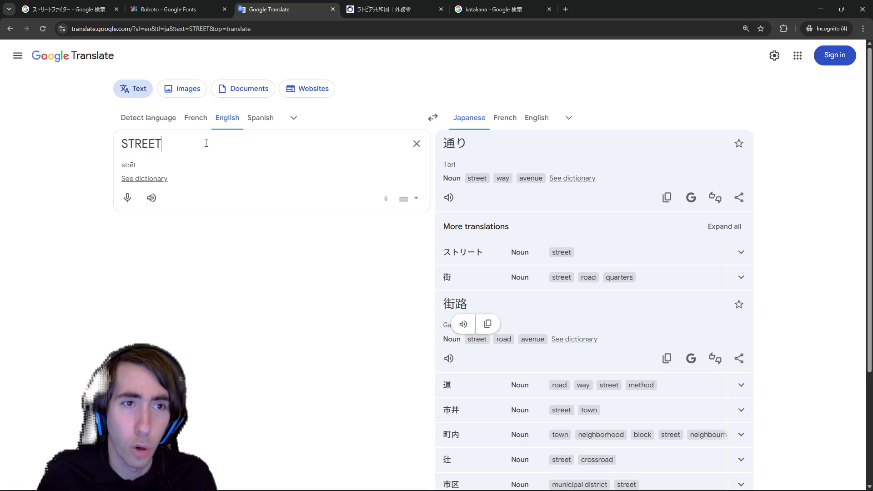
Step: Add 道路 on a new line below STREET, discarding a trial 廊下
key("Return")
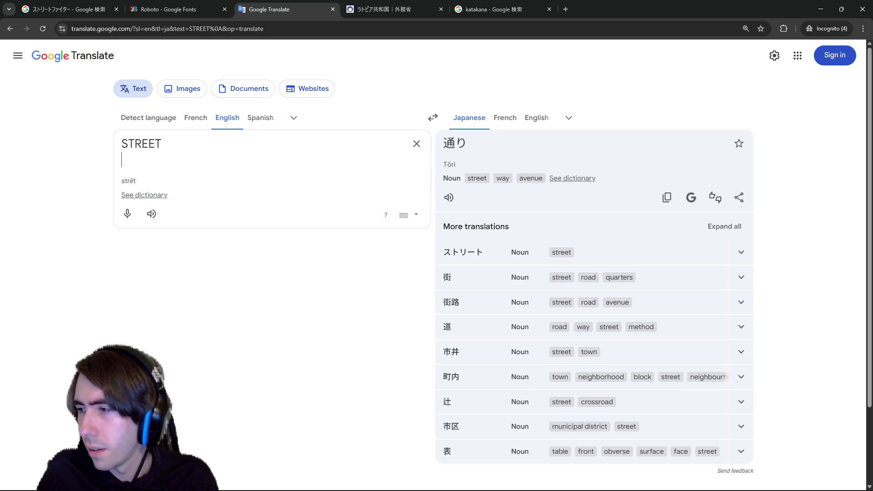
type("ro")
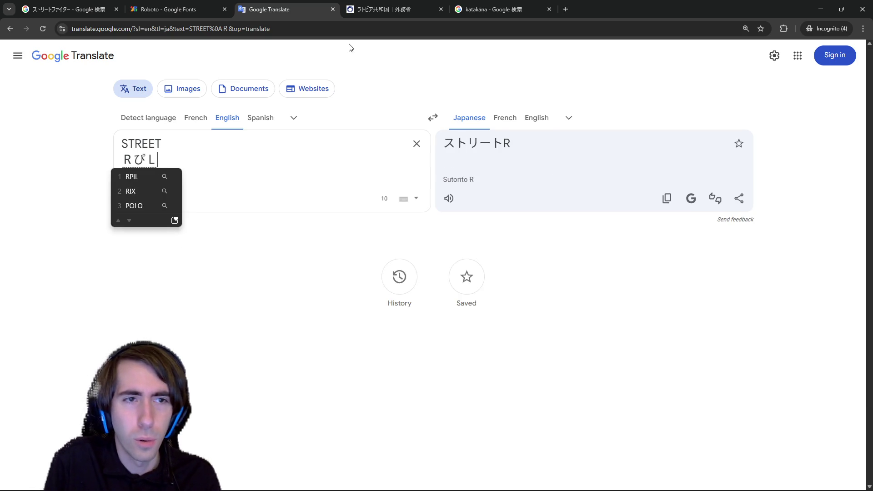
type("uka")
key("space")
key("space")
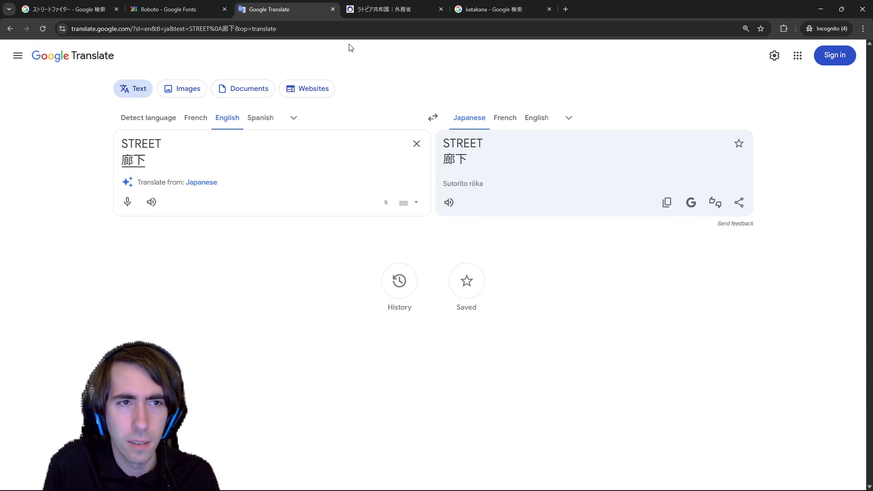
key("Up")
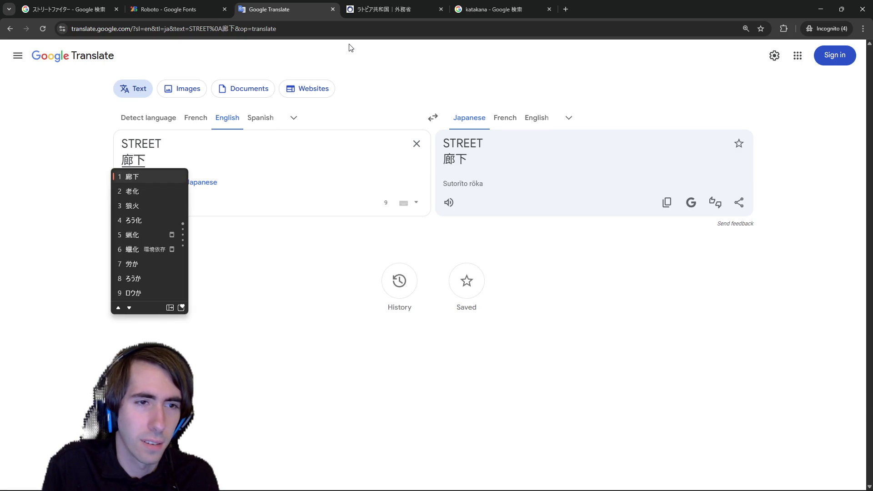
key("Escape")
key("Escape")
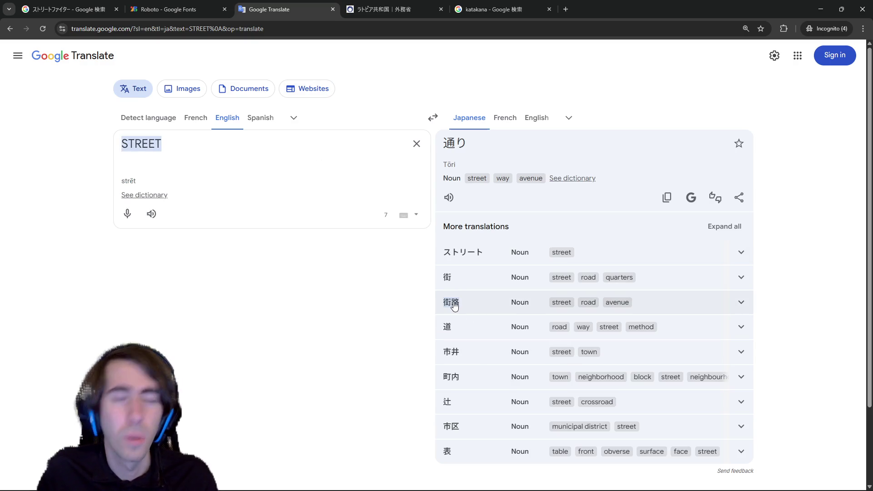
type("douro")
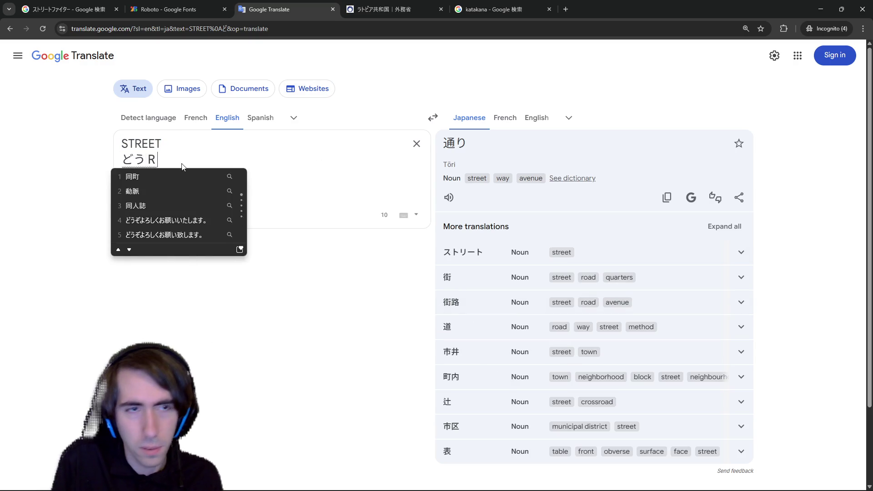
key("space")
key("Return")
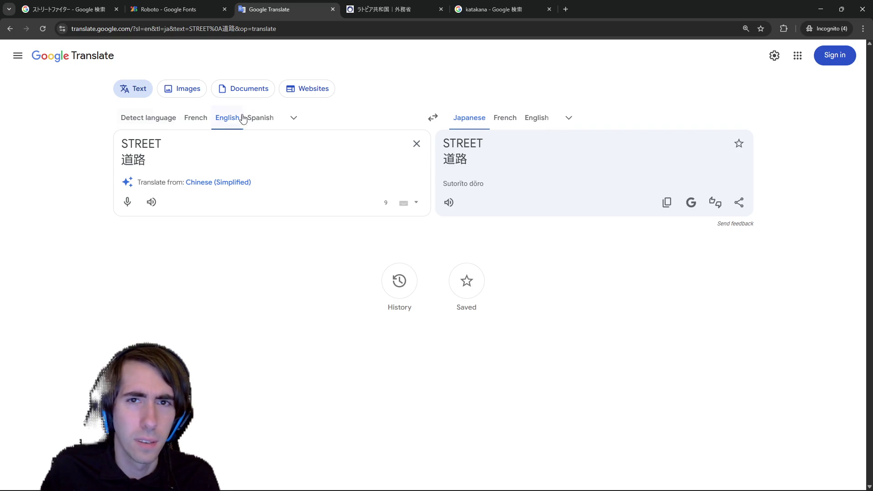
Step: Swap translation direction to compare Street and Road, trying then removing 賞
left_click(433, 118)
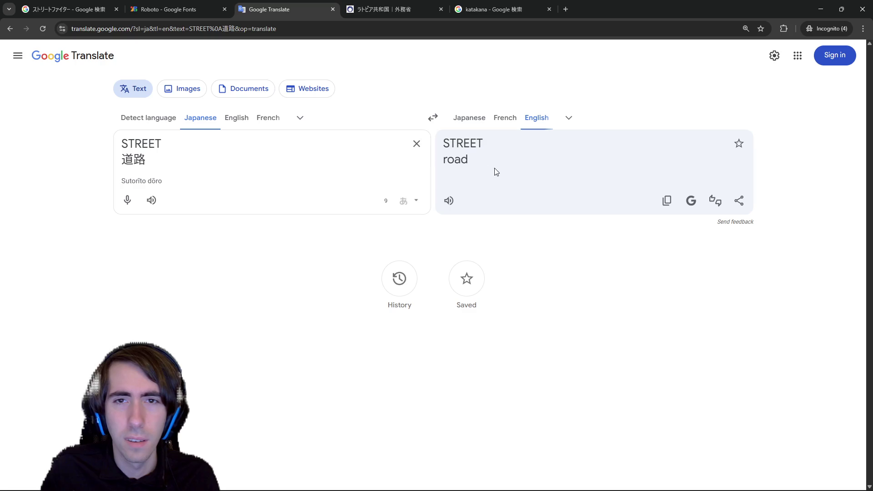
left_click_drag(497, 172, 438, 162)
left_click(282, 138)
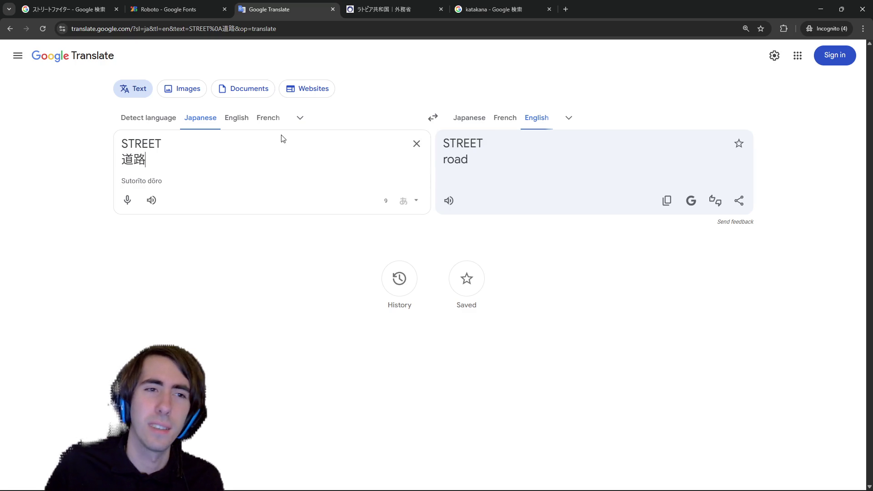
left_click(263, 150)
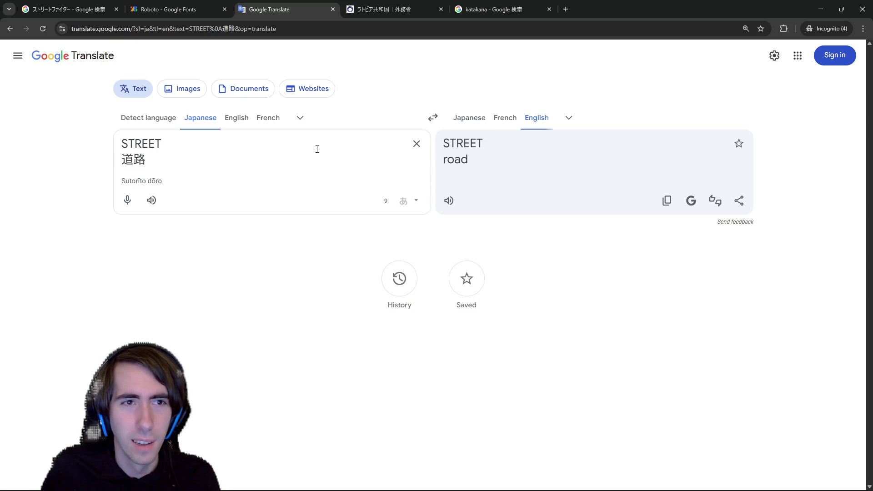
left_click(432, 118)
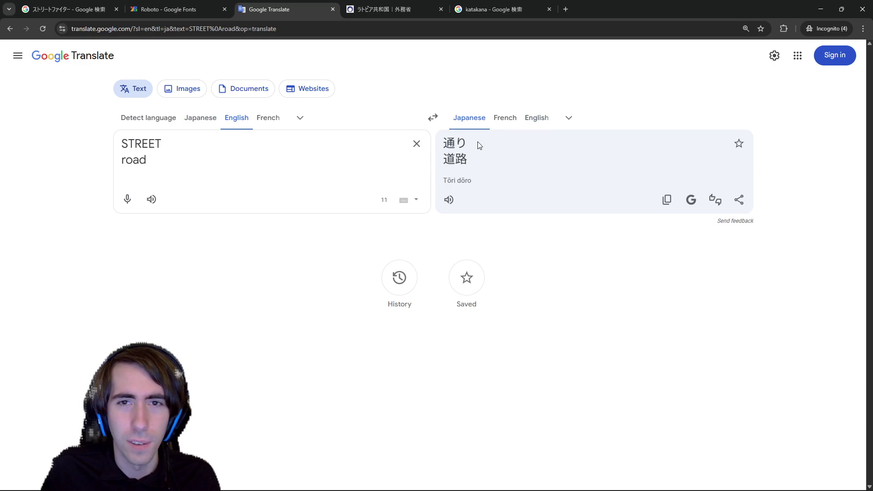
left_click(449, 144)
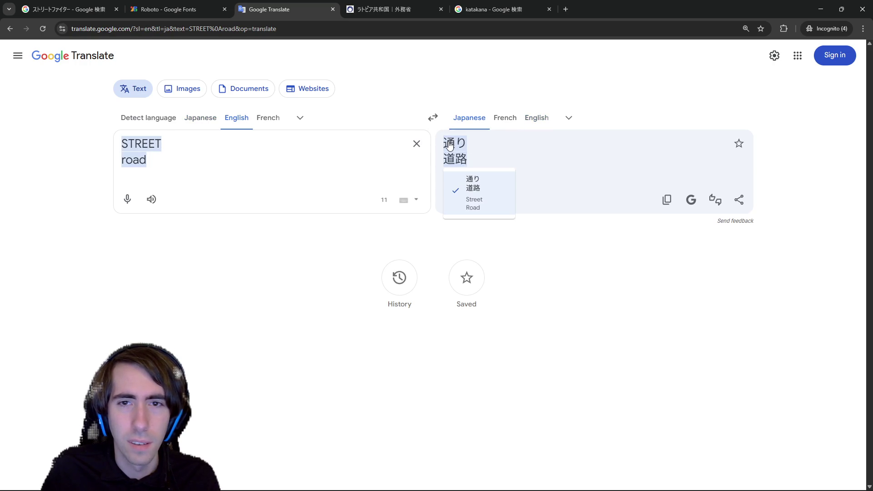
left_click(432, 117)
key("Return")
key("Return")
type("shou")
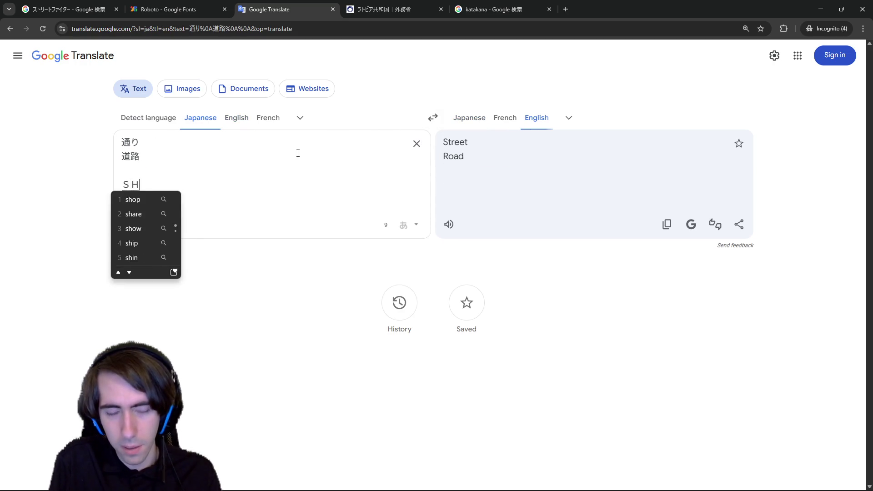
key("space")
key("space")
key("space")
key("space")
key("Return")
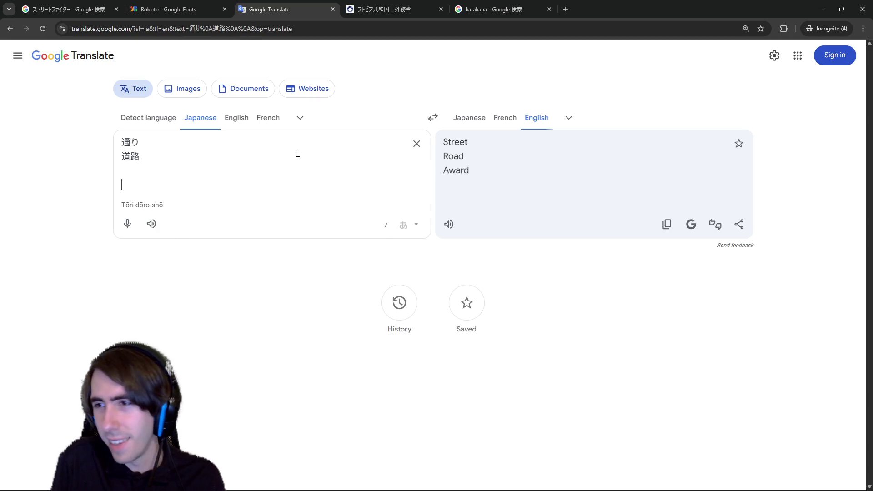
key("BackSpace")
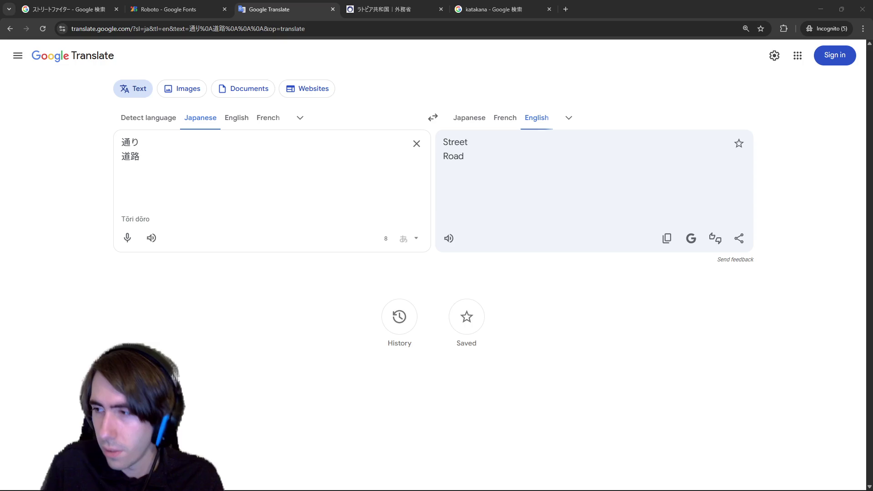
Step: Replace the source text with COMMERCE STREET
left_click(273, 149)
key("ctrl+a")
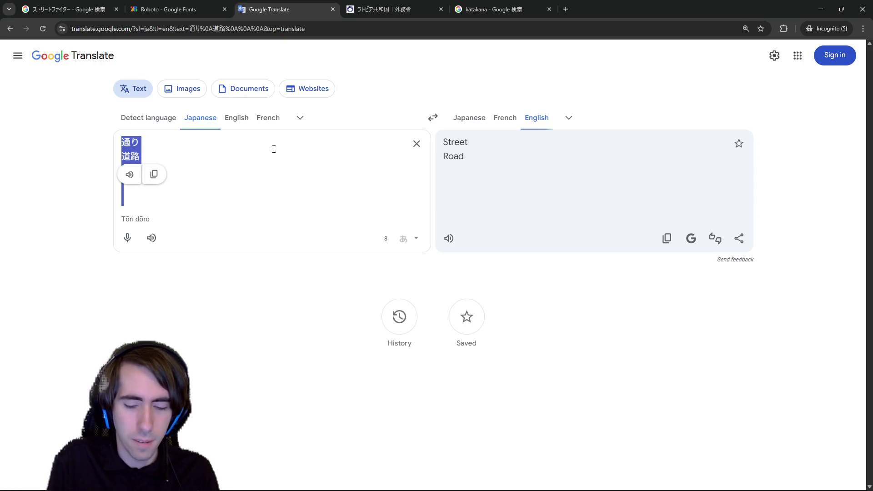
type("COMMERCE")
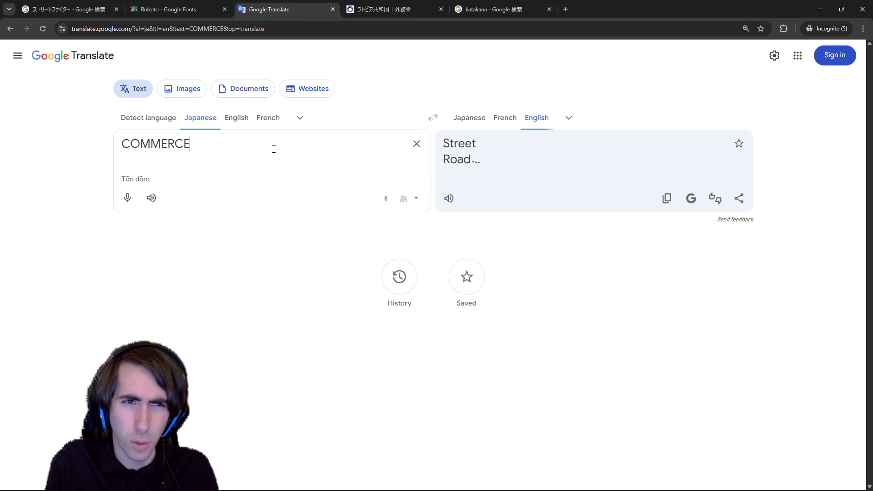
type(" STREET")
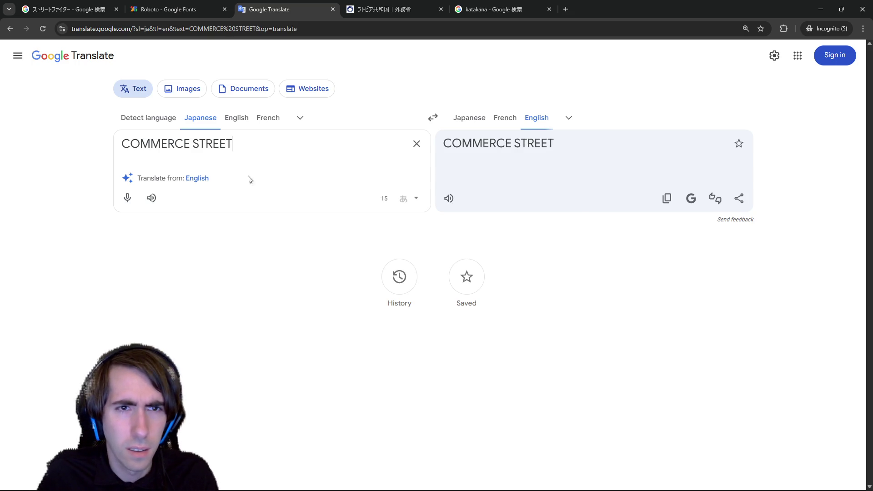
Step: Change the source to COMMERCIAL STREET and translate it into Japanese
left_click(204, 183)
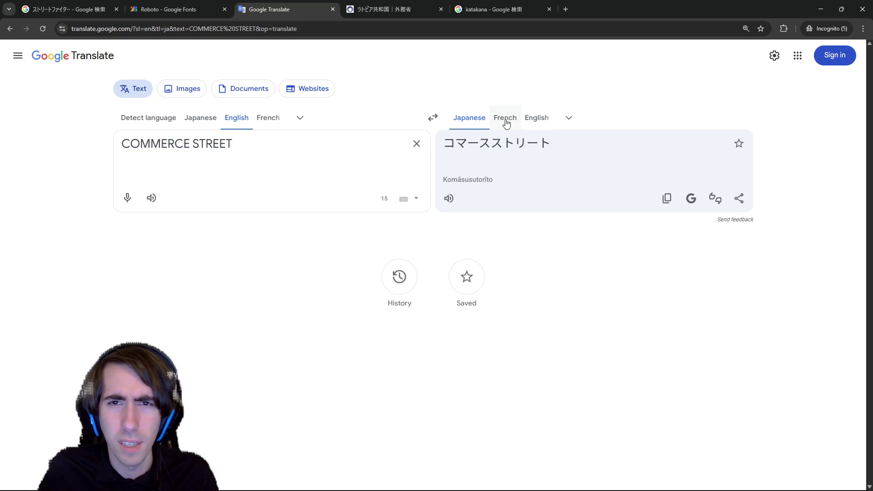
left_click(470, 150)
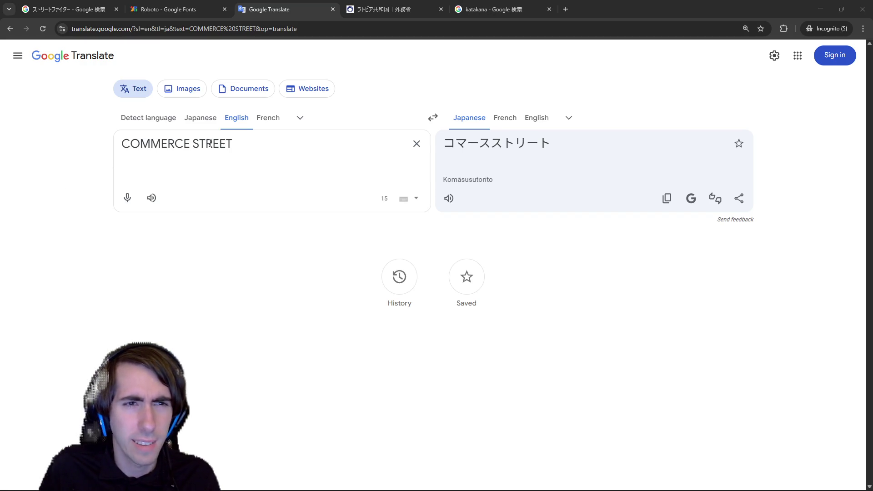
left_click(191, 139)
key("BackSpace")
type("IAL")
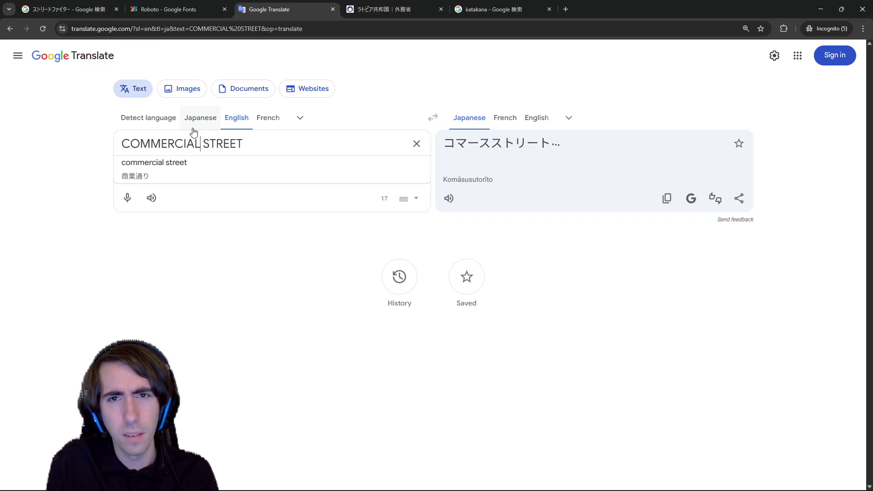
left_click(150, 181)
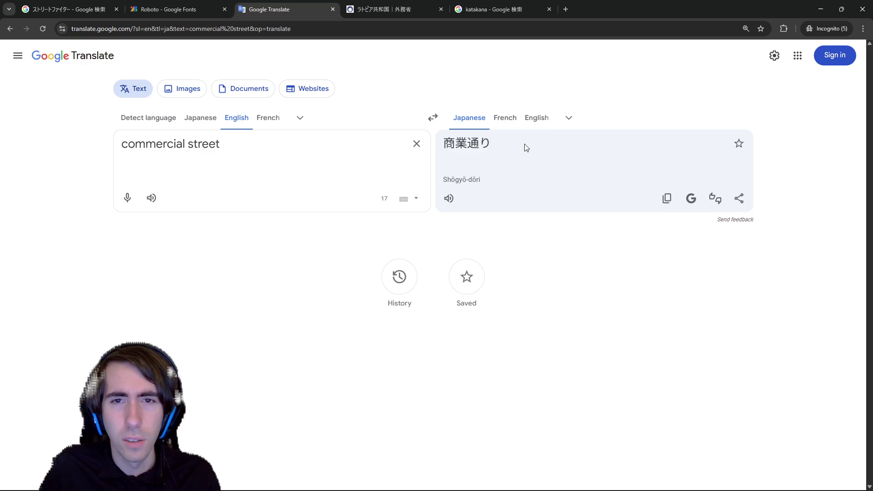
Step: Paste 商業通り as the source, switch to Japanese→English, and change 通り to 街
left_click_drag(524, 146, 445, 146)
key("ctrl+c")
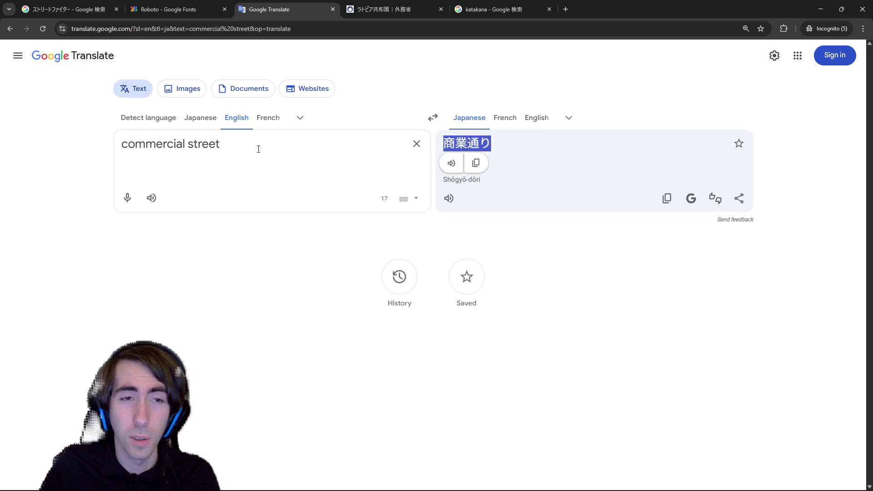
left_click_drag(271, 145, 96, 131)
key("ctrl+v")
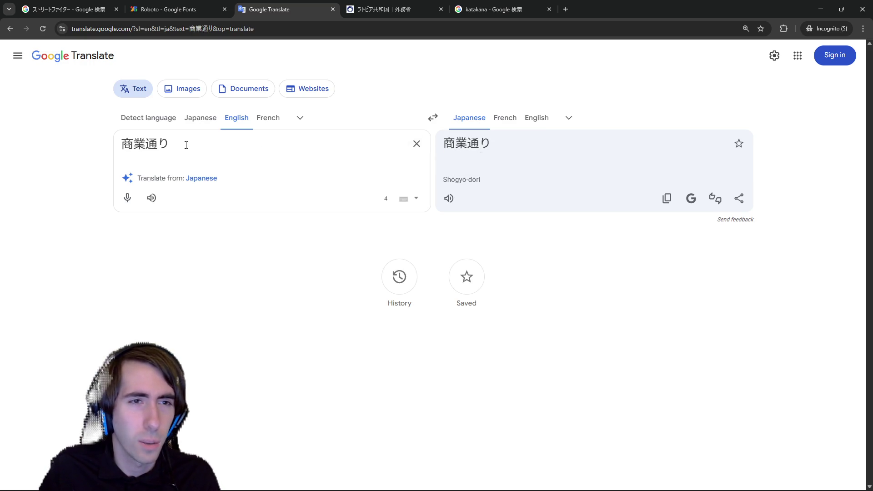
left_click(202, 178)
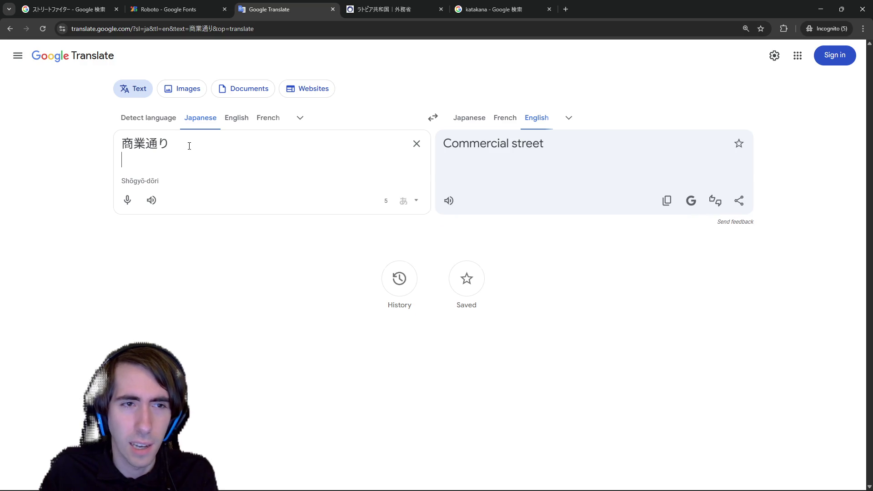
left_click_drag(179, 145, 140, 144)
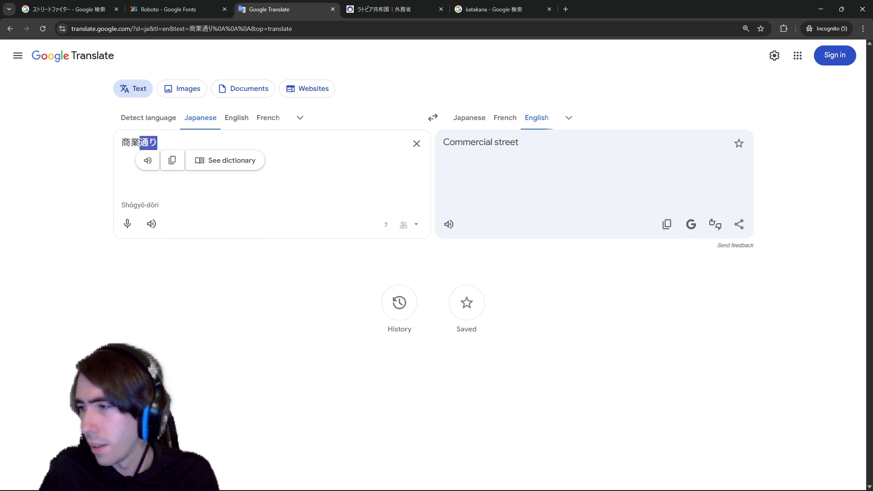
type("gai")
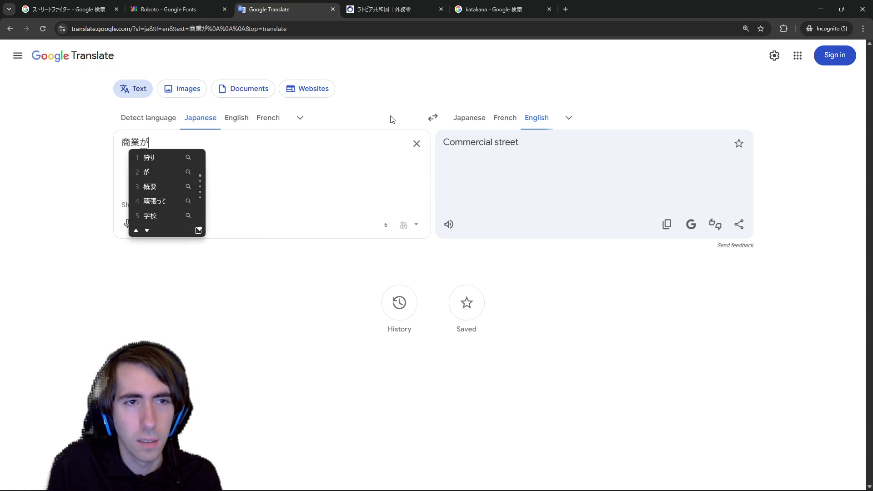
key("space")
key("space")
key("Return")
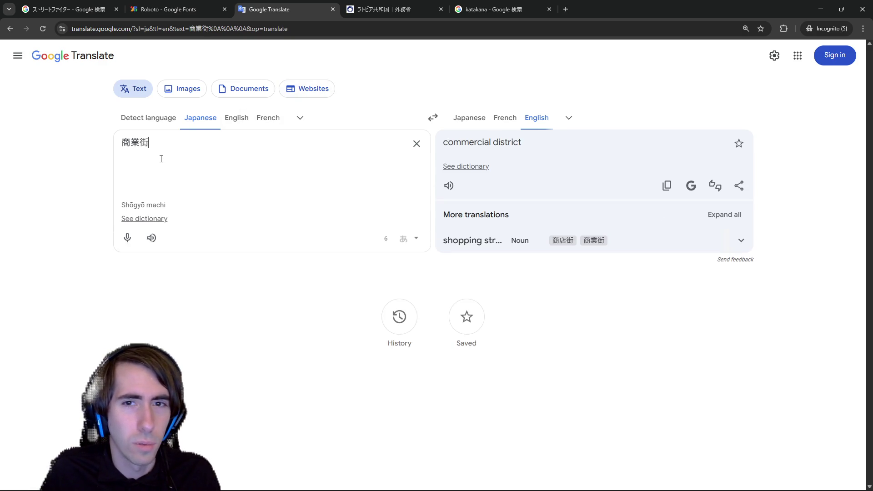
Step: Look up 商業街 in a web search
left_click_drag(160, 148, 29, 137)
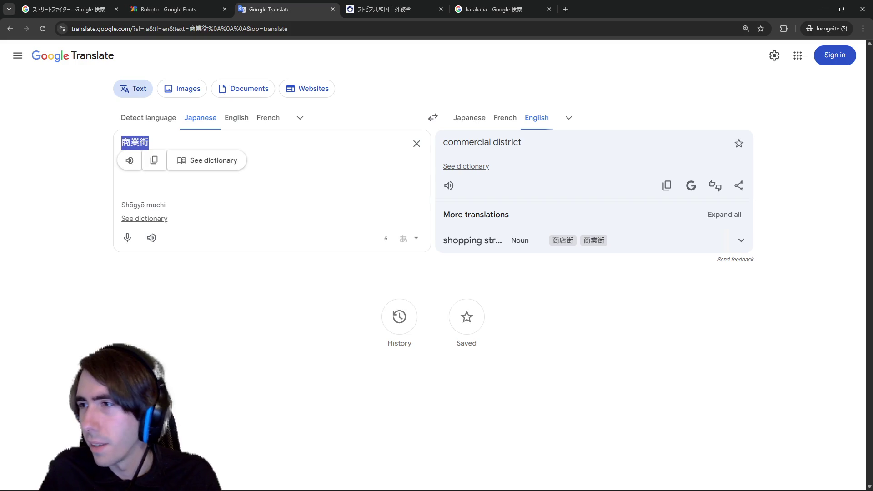
key("alt+Tab")
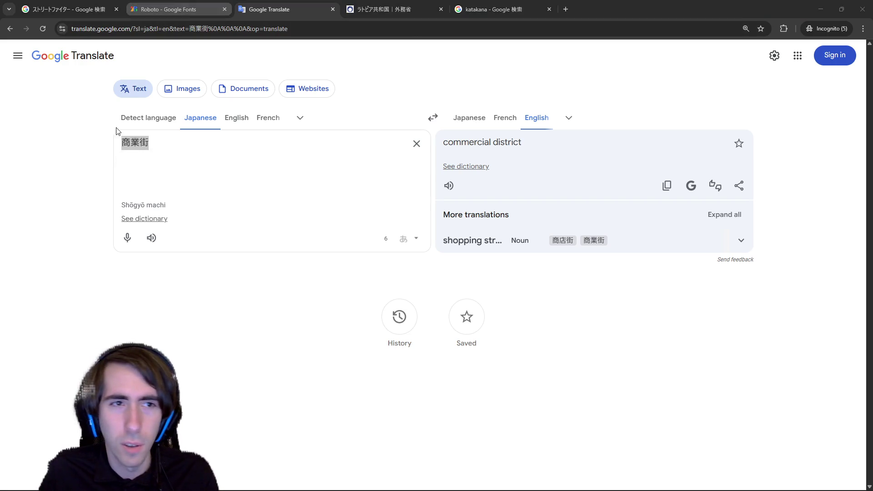
left_click(129, 143)
double_click(135, 144)
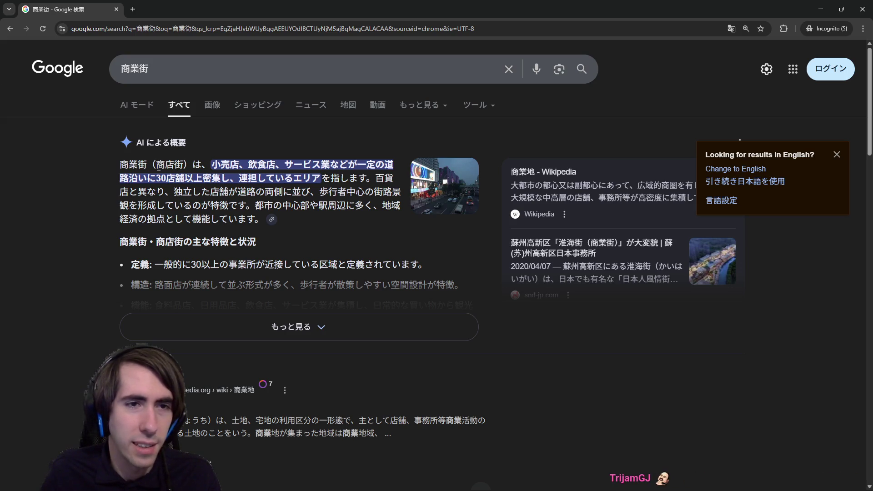
Step: Review the 商業街 results, then search for 商街 instead
mouse_move(158, 166)
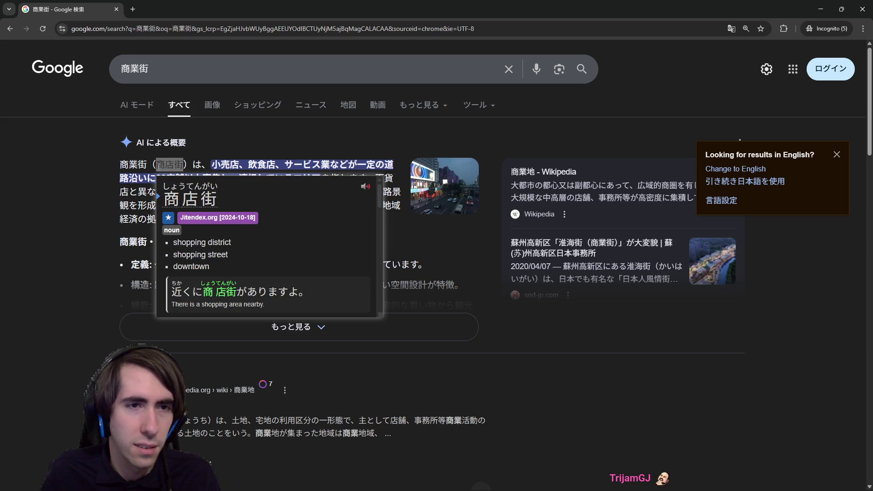
scroll(127, 276, "down", 3)
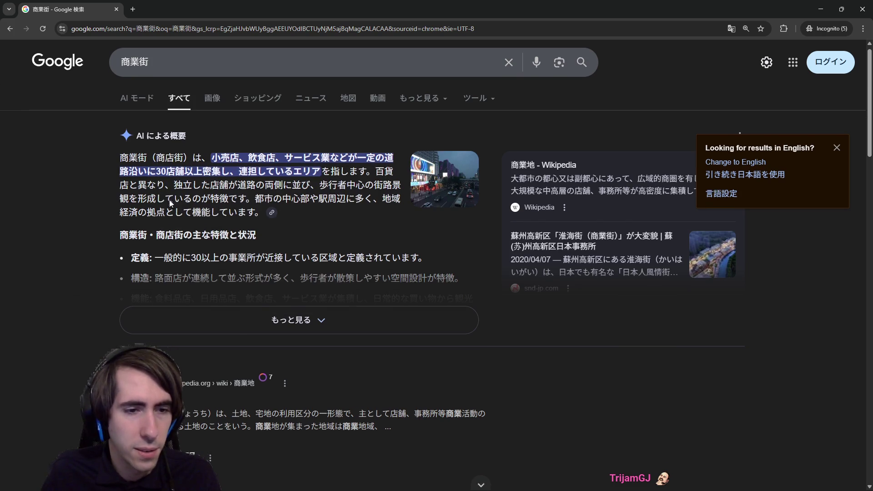
scroll(126, 276, "down", 3)
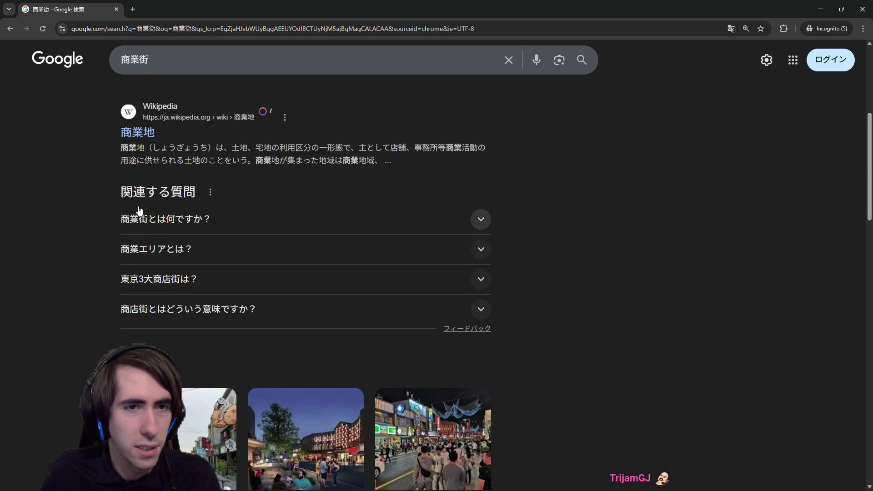
scroll(143, 188, "down", 7)
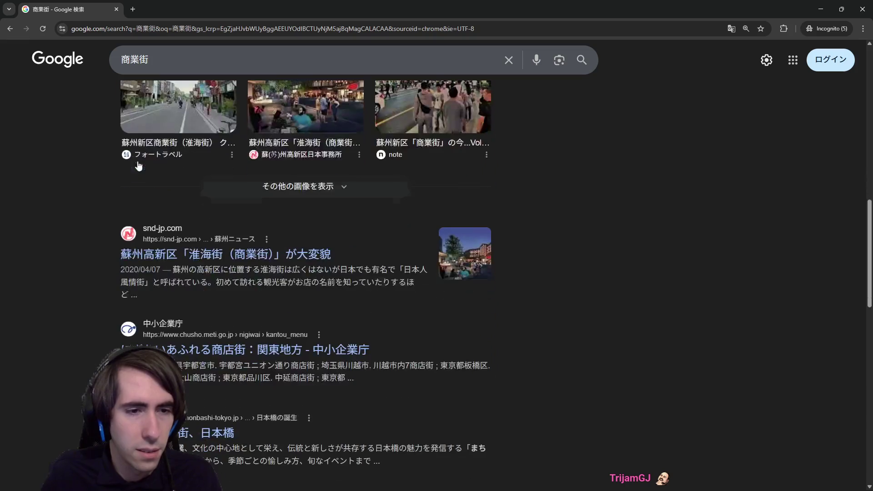
scroll(147, 158, "up", 7)
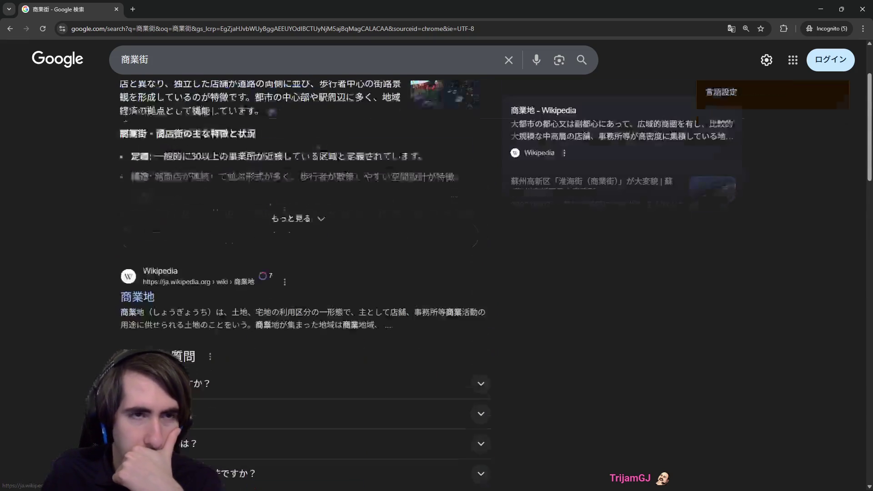
left_click(144, 63)
key("BackSpace")
key("Return")
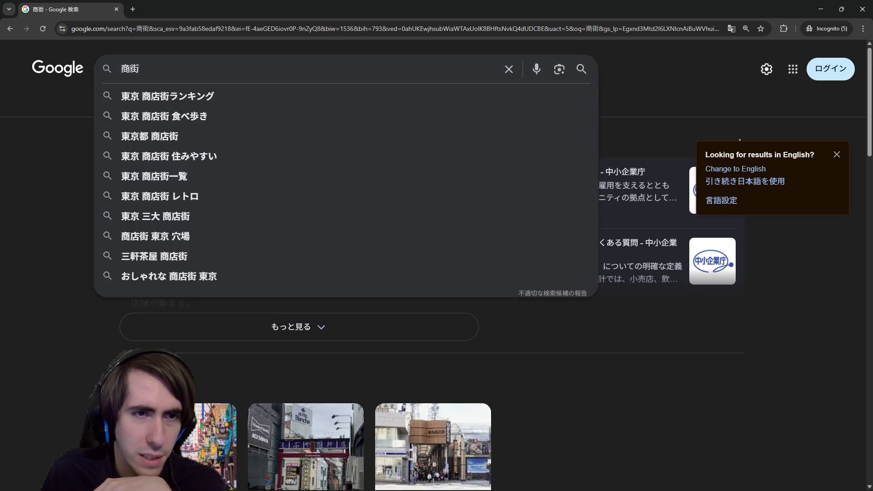
Step: Expand the AI overview and select 商店街 in its heading
left_click(44, 225)
left_click(282, 335)
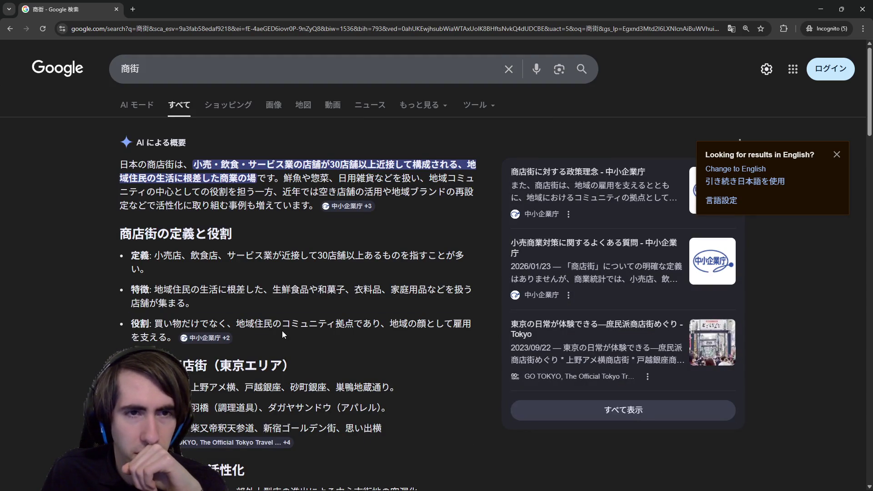
scroll(282, 332, "down", 4)
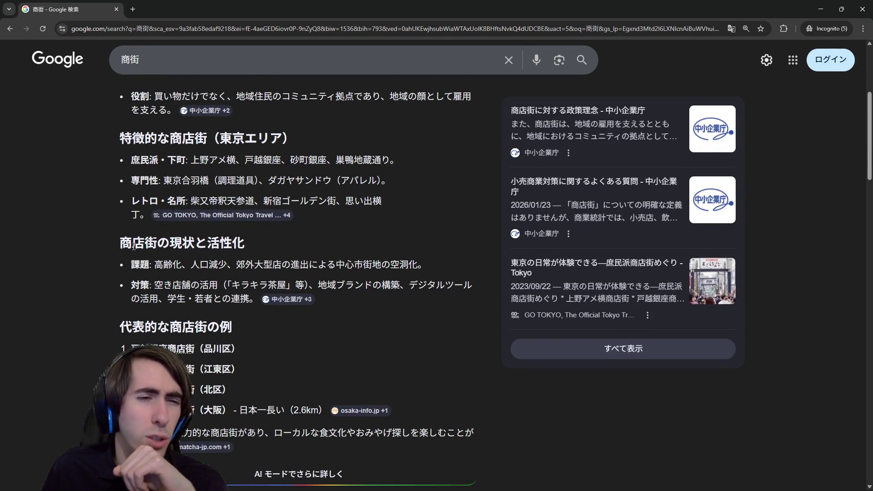
left_click_drag(120, 243, 157, 242)
key("ctrl+c")
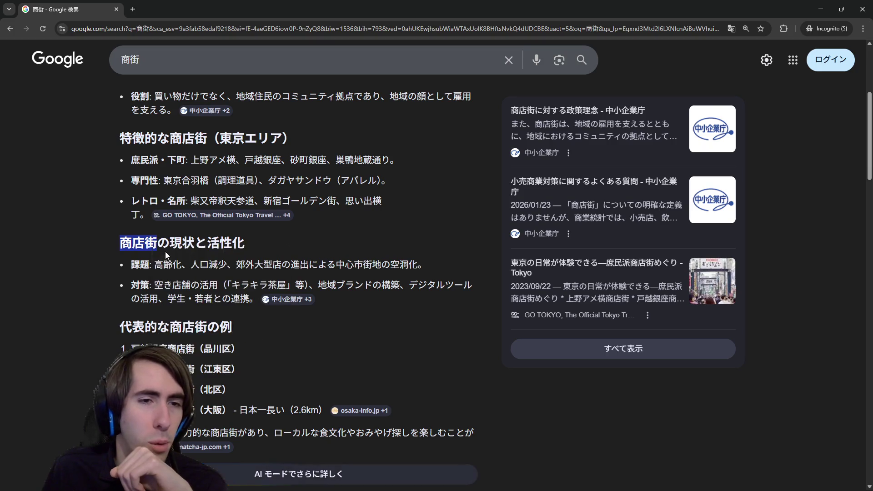
Step: Paste 商店街 on a new line in Google Translate's source text
key("alt+Tab")
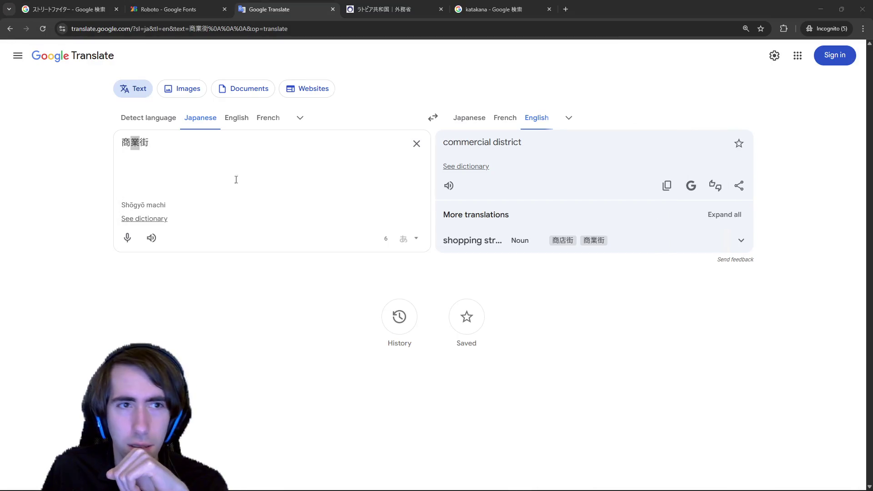
left_click(236, 172)
key("ctrl+v")
key("Return")
key("Return")
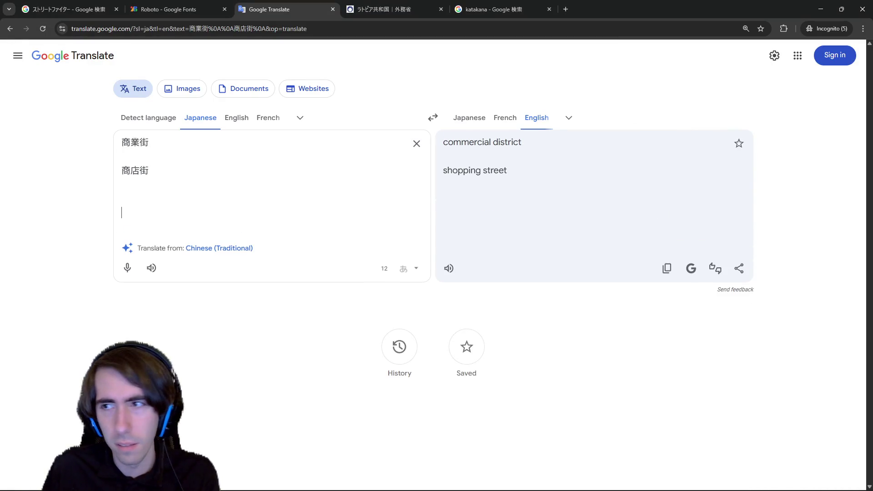
key("alt+Tab")
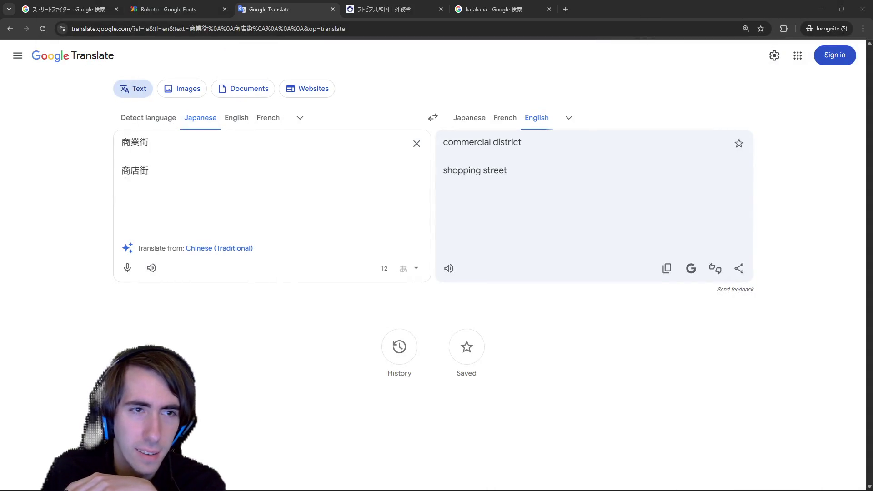
left_click(140, 172)
key("shift+Left")
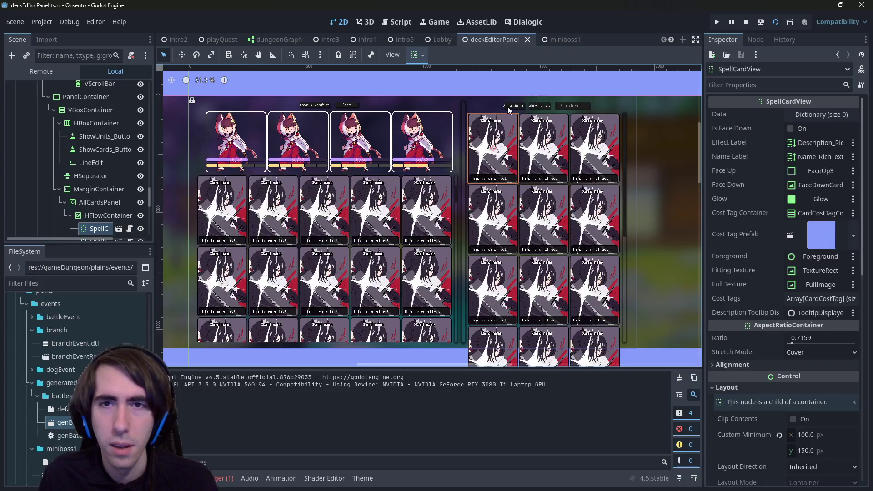
Step: Inspect the AllUnitsPanel and HFlowContainer nodes, then select the DeckEditorPanel root
left_click(508, 107)
scroll(103, 189, "down", 5)
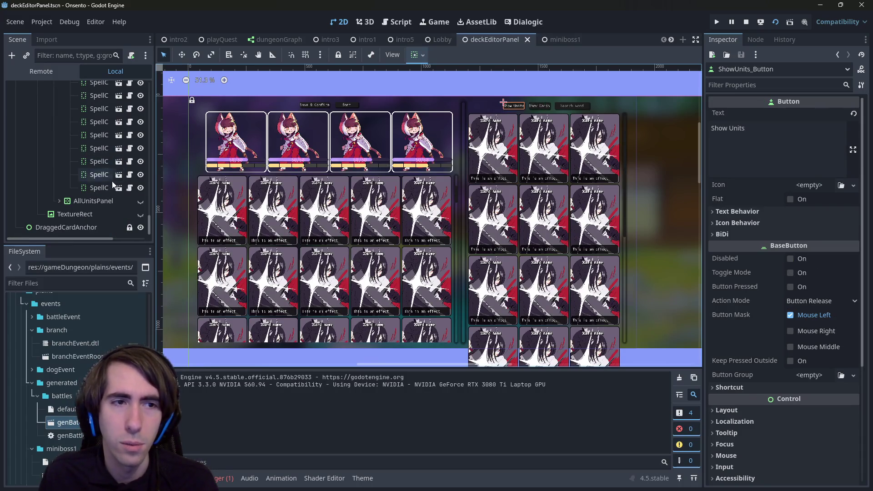
left_click(111, 202)
left_click(59, 201)
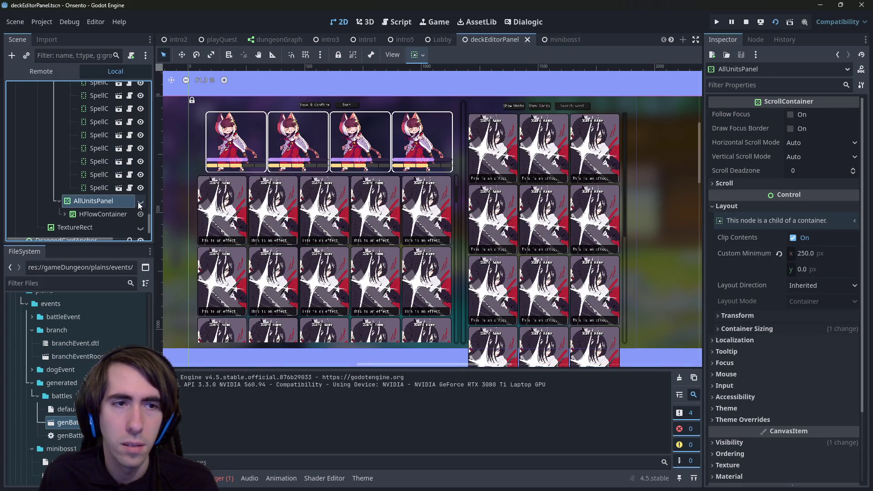
left_click(94, 215)
left_click(64, 214)
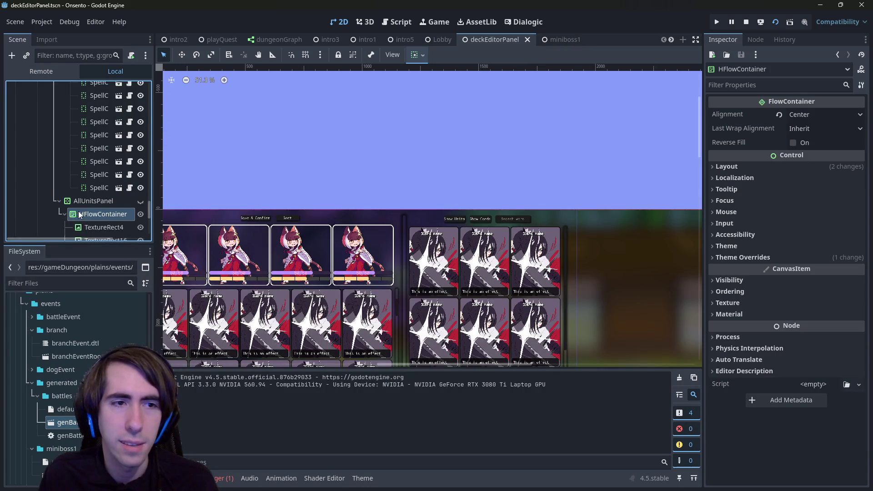
scroll(99, 188, "up", 5)
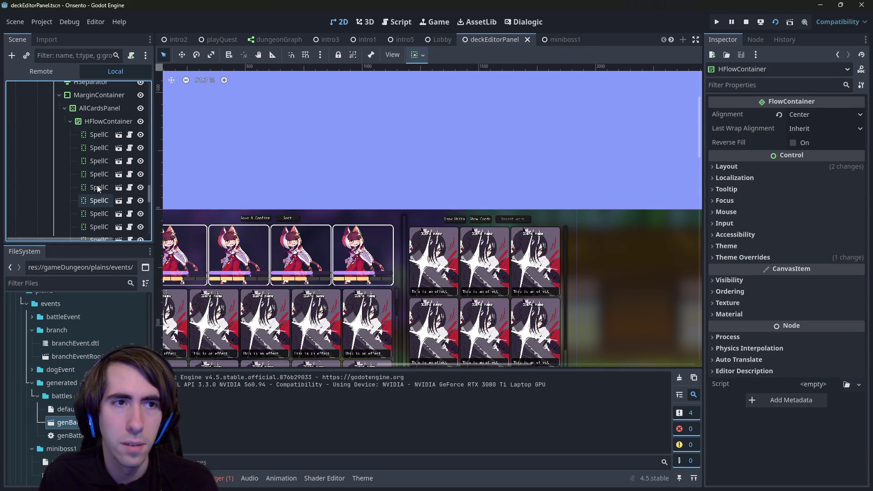
scroll(99, 189, "down", 4)
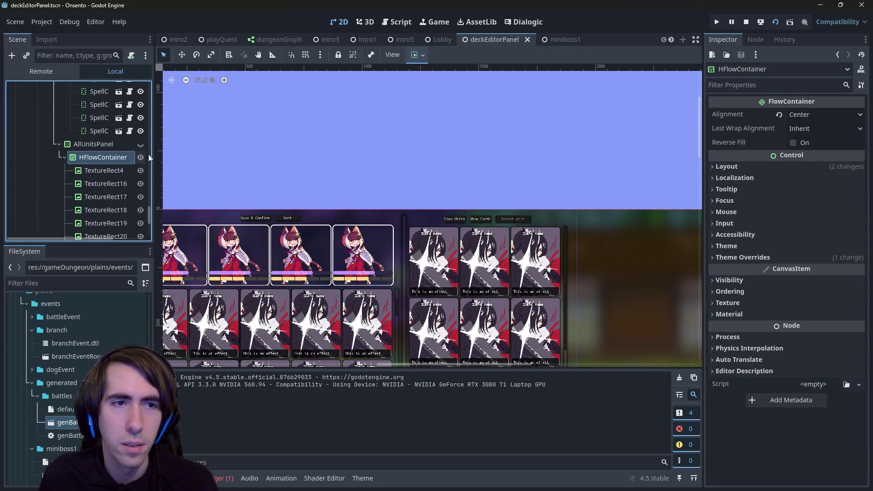
left_click_drag(148, 219, 148, 91)
left_click(49, 88)
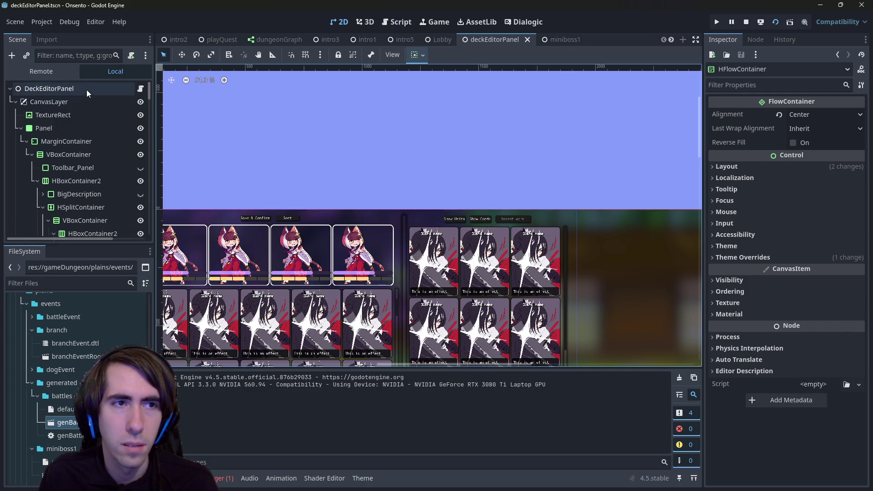
Step: Widen the Inspector, check the All Units Panel property, and make AllUnitsPanel visible
left_click_drag(704, 219, 605, 218)
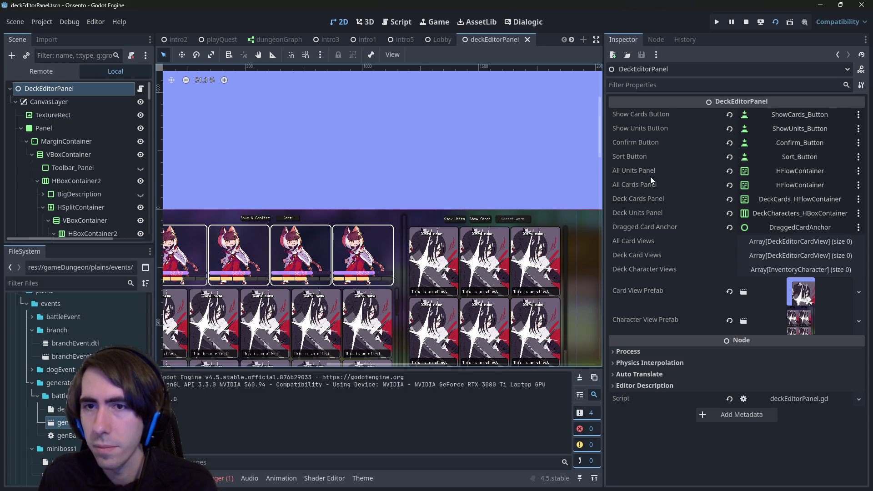
left_click(661, 170)
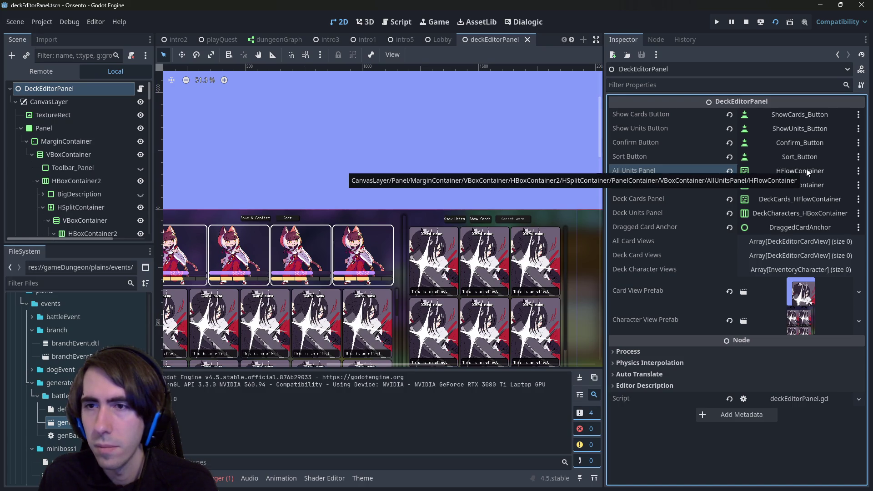
left_click_drag(150, 93, 150, 219)
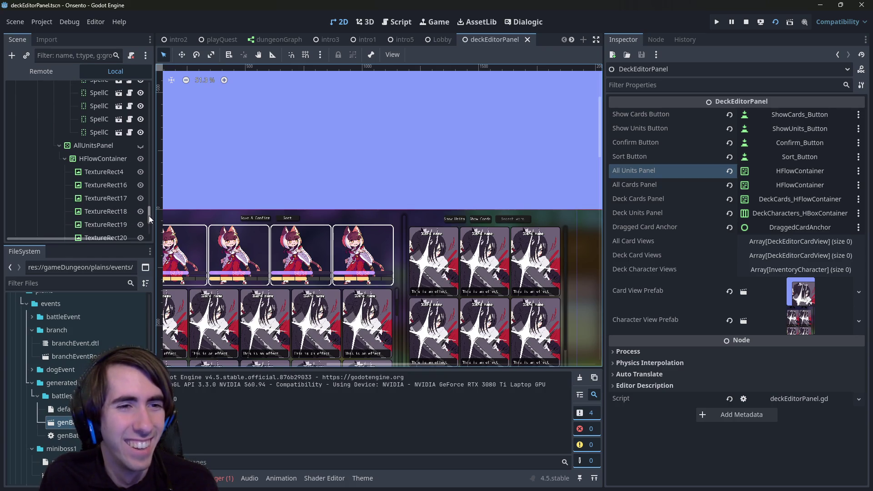
left_click(140, 148)
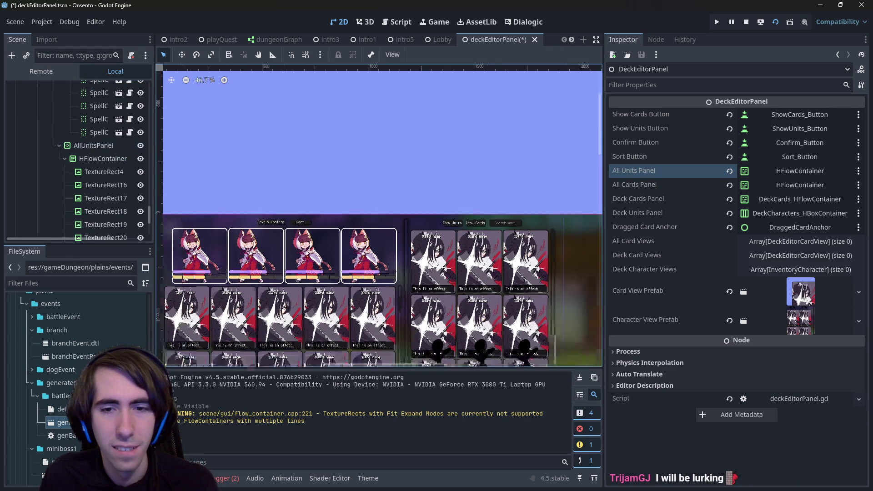
Step: Toggle AllUnitsPanel's visibility on and off to compare the deck editor layout
scroll(445, 257, "down", 2)
scroll(444, 257, "up", 2)
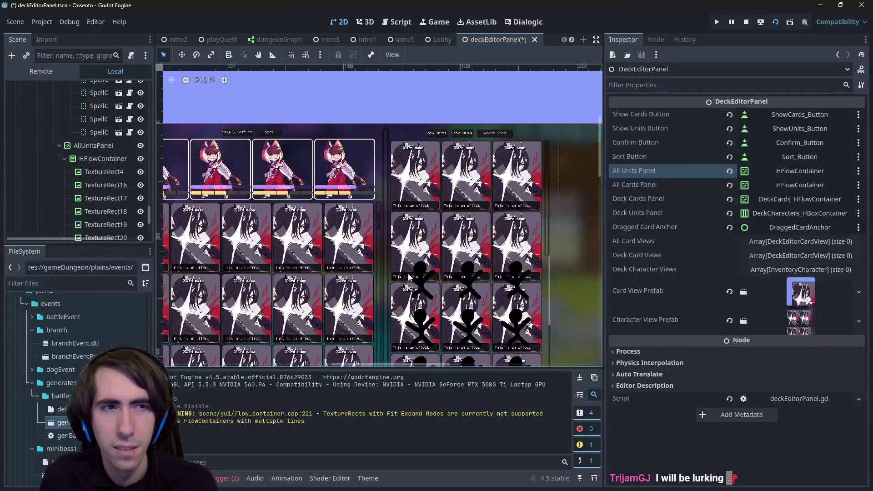
scroll(119, 199, "up", 3)
left_click(139, 202)
left_click(139, 202)
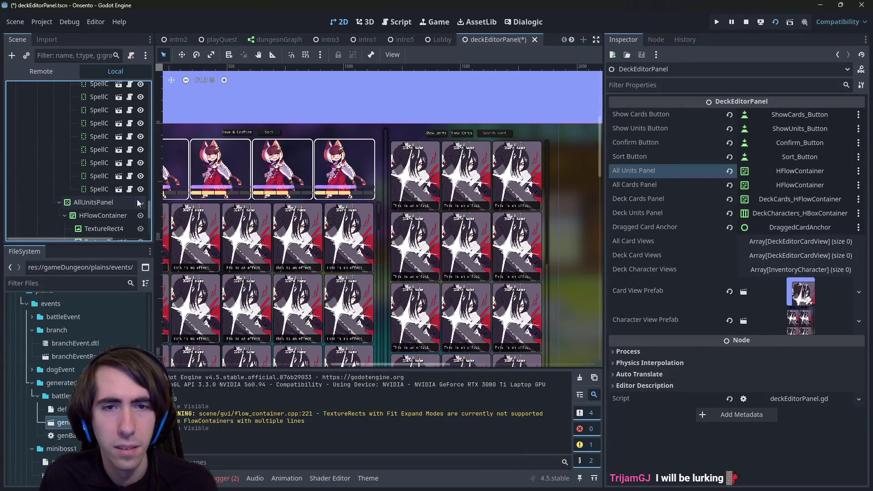
left_click(139, 203)
left_click(138, 203)
left_click(138, 203)
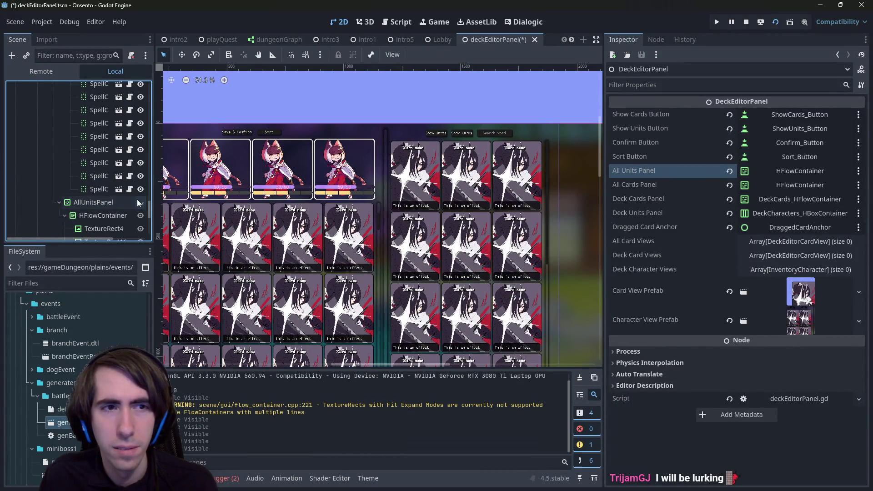
scroll(100, 146, "up", 3)
scroll(94, 132, "up", 3)
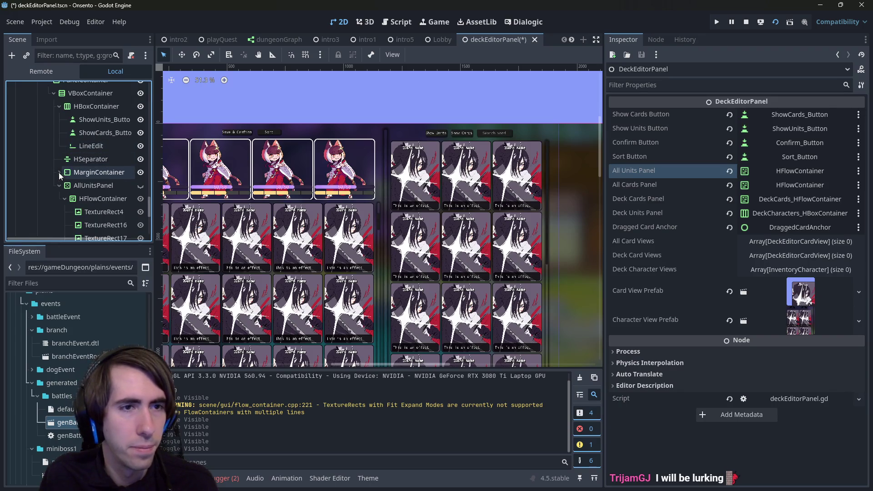
Step: Hide the MarginContainer card grid, keep AllUnitsPanel visible, and save the deckEditorPanel scene
left_click(59, 172)
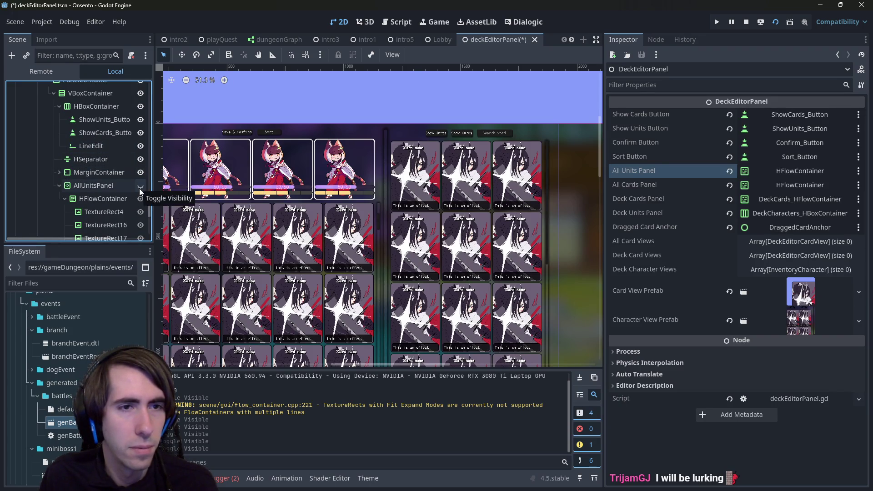
left_click(141, 172)
left_click(140, 185)
left_click(140, 186)
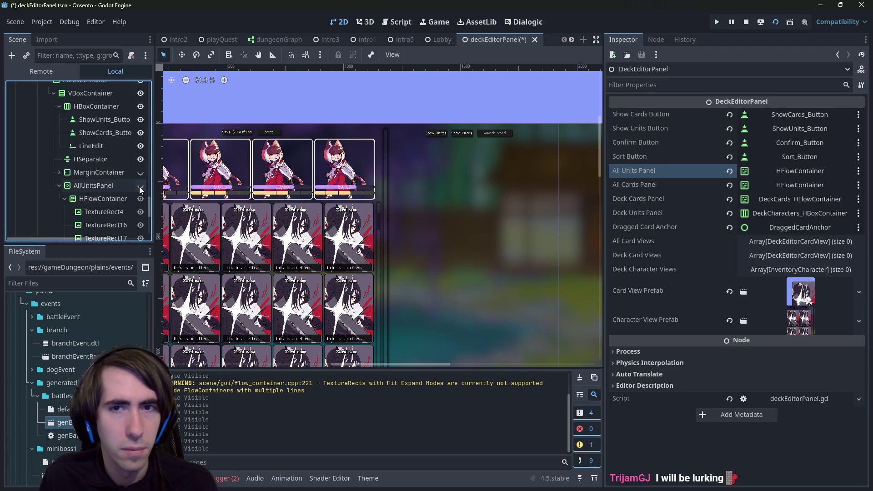
left_click(140, 186)
scroll(137, 187, "down", 3)
left_click(87, 162)
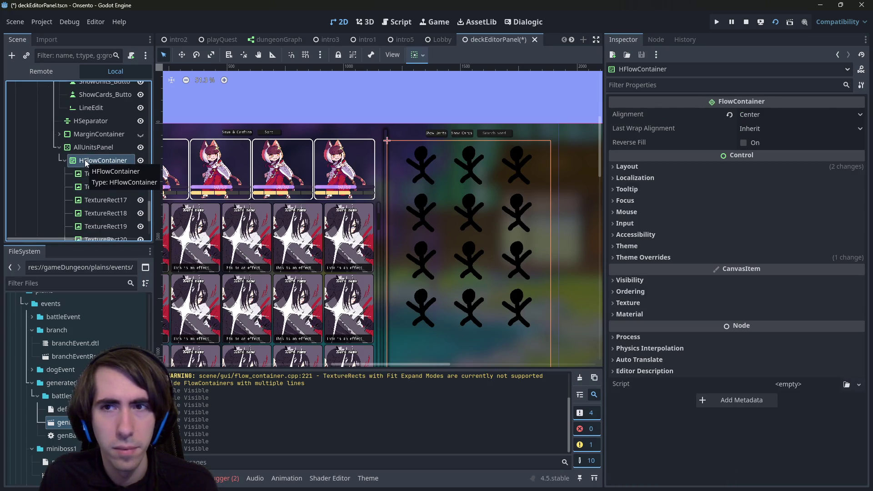
key("ctrl+s")
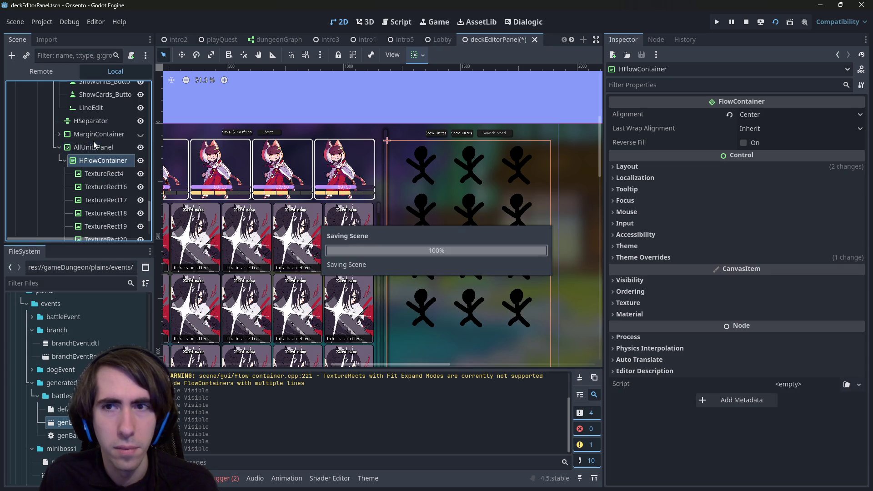
Step: Rename the HFlowContainer under AllUnitsPanel to 'AllUnitsPanel_HFlowContainer'
double_click(94, 147)
key("ctrl+c")
left_click(95, 160)
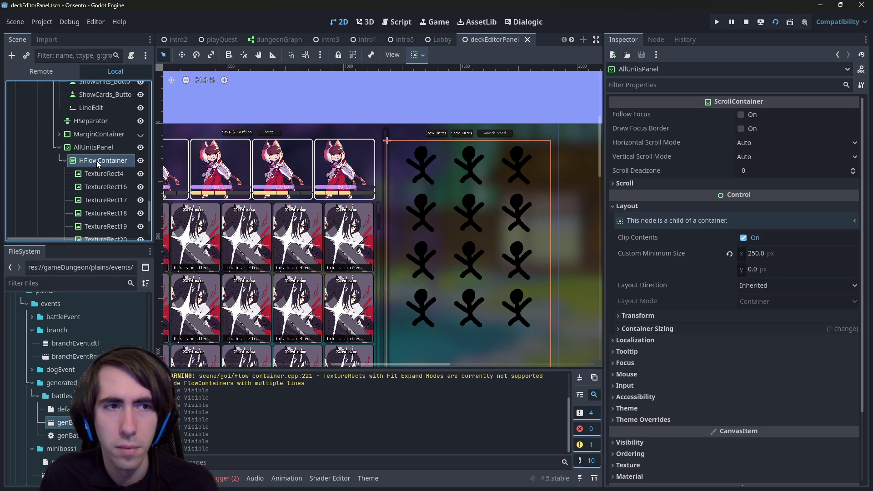
double_click(95, 160)
key("Home")
key("ctrl+v")
type("_")
key("Return")
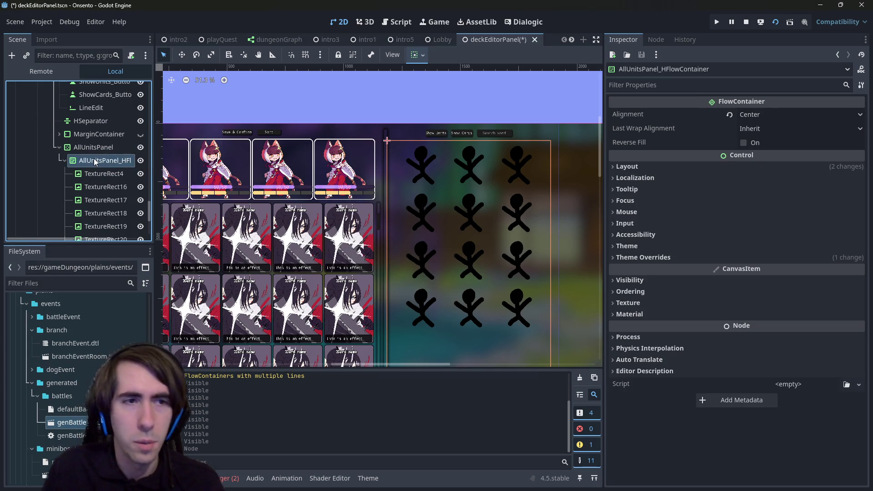
scroll(113, 152, "down", 5)
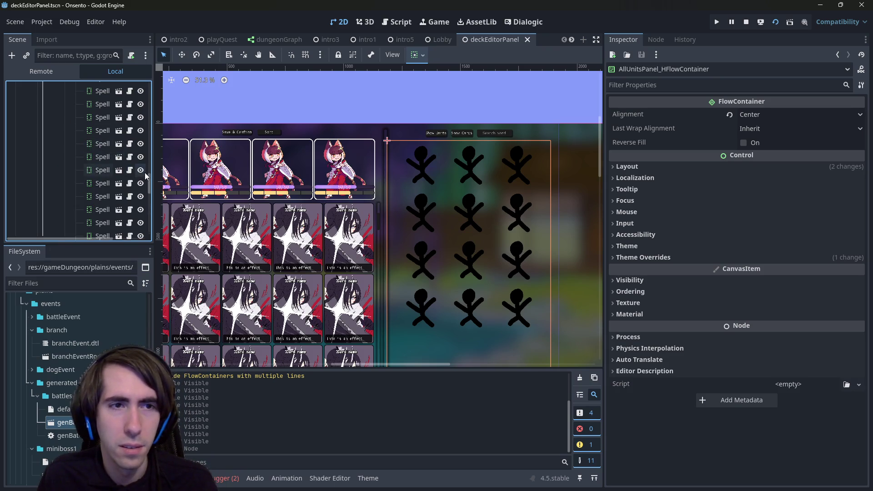
scroll(132, 182, "down", 4)
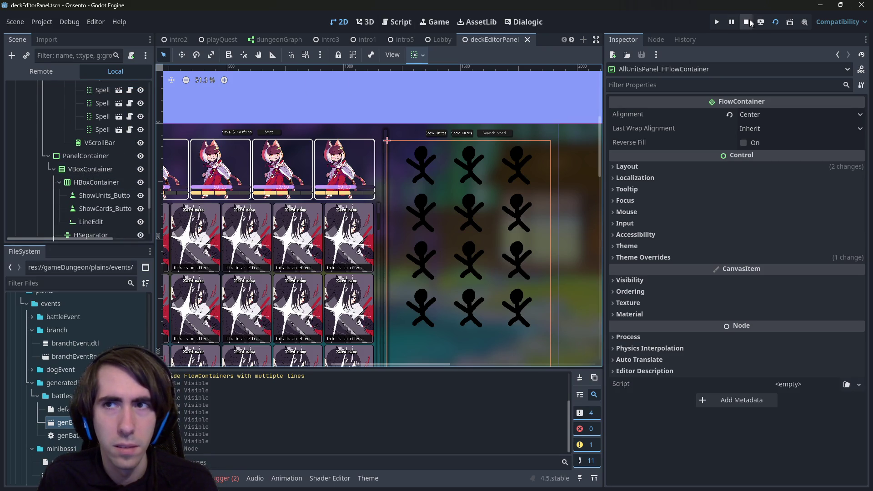
Step: Run the scene, then swap the bunny, green-haired girl and crocodile for three pool units
left_click(775, 23)
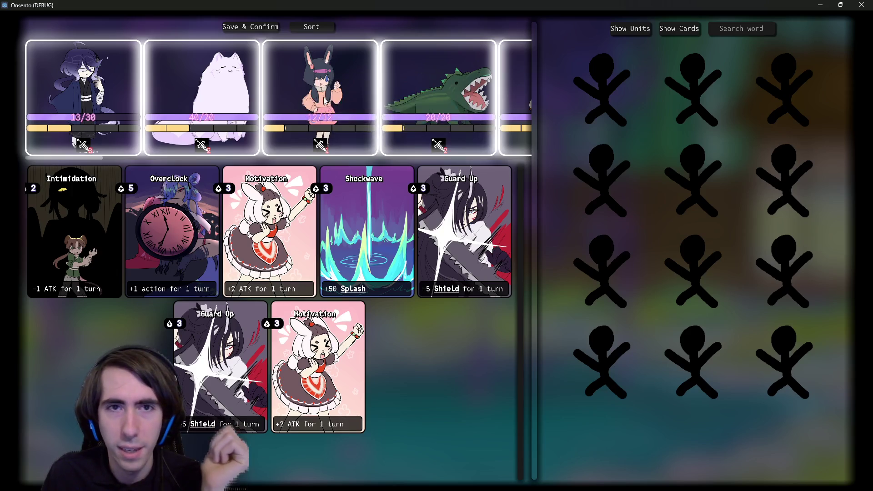
left_click(325, 98)
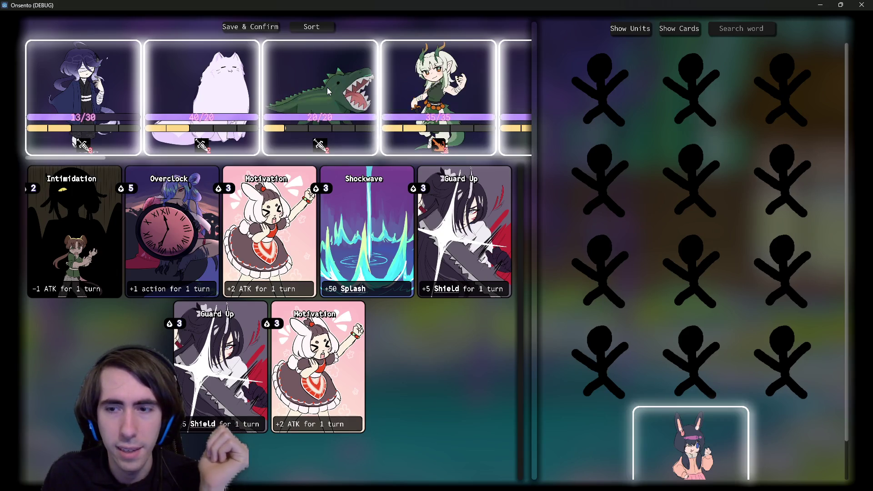
left_click(397, 110)
left_click(360, 100)
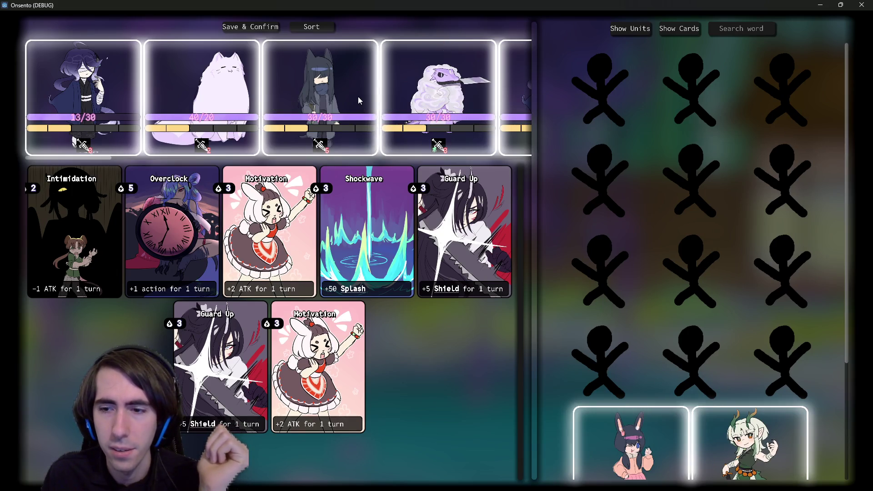
left_click(649, 445)
left_click(676, 449)
left_click(705, 443)
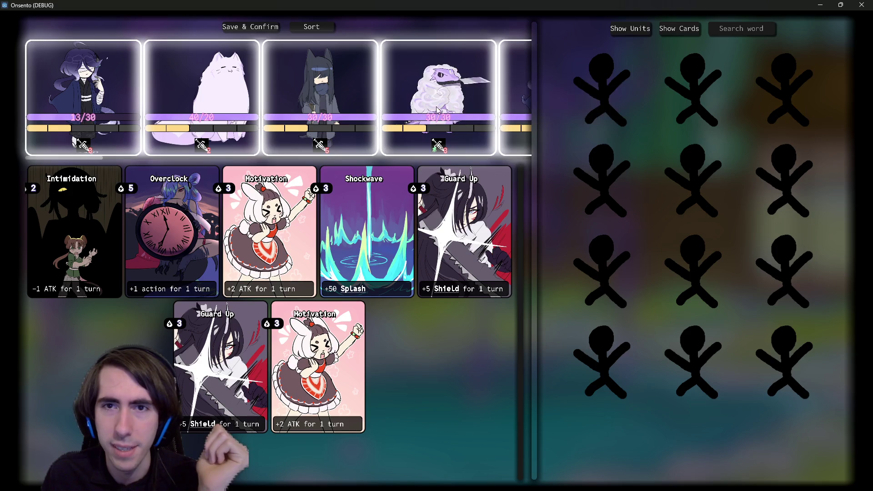
Step: Move more team units into the pool, then add the sheep so four units remain
left_click(438, 111)
left_click(438, 111)
left_click(318, 109)
left_click(299, 108)
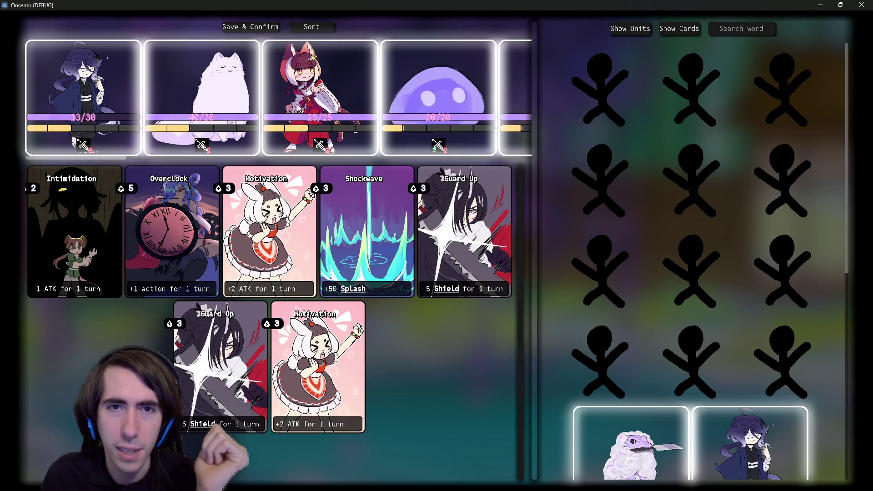
left_click(298, 108)
left_click(298, 108)
left_click(298, 107)
left_click(298, 108)
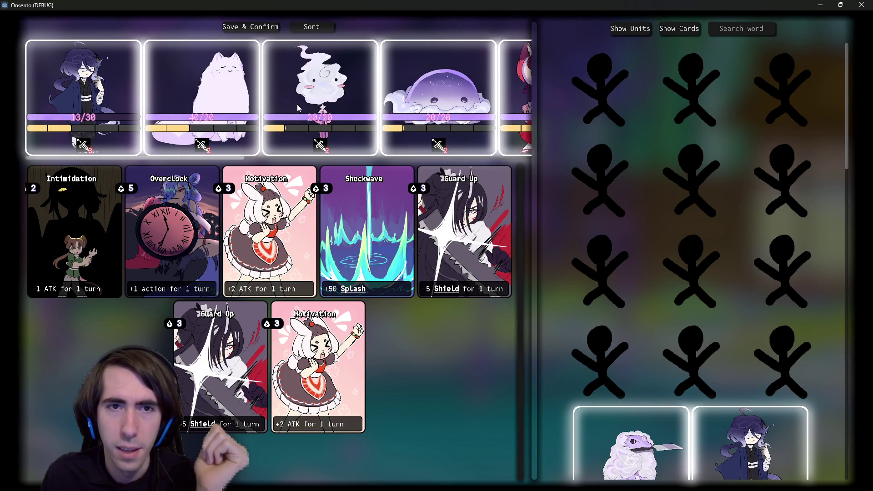
left_click(297, 105)
left_click(297, 104)
left_click(296, 102)
left_click(297, 102)
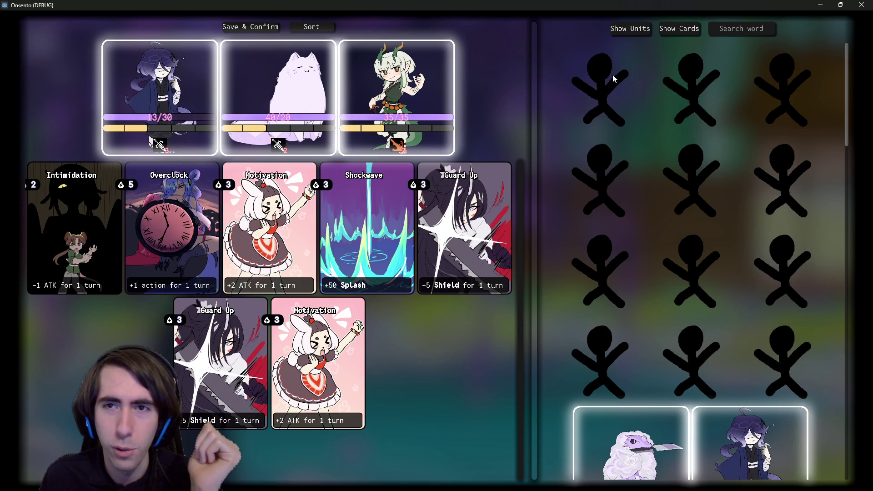
scroll(622, 254, "down", 5)
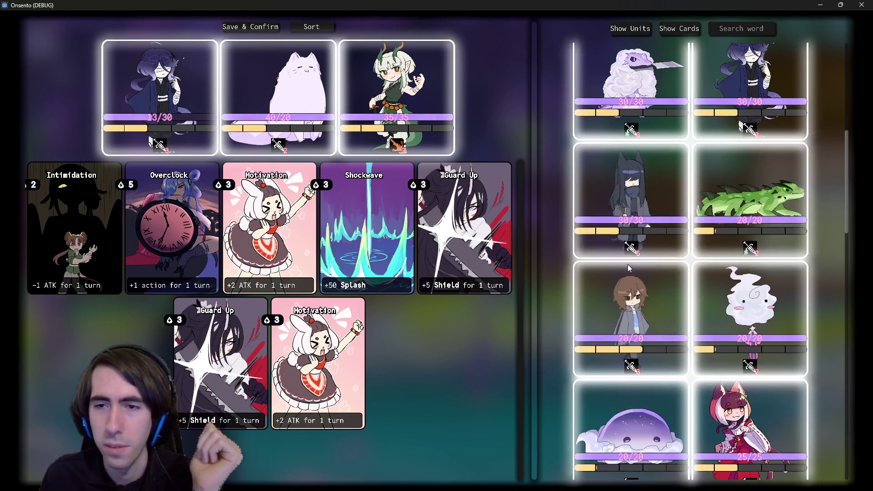
scroll(637, 219, "up", 2)
left_click(643, 204)
scroll(678, 256, "up", 4)
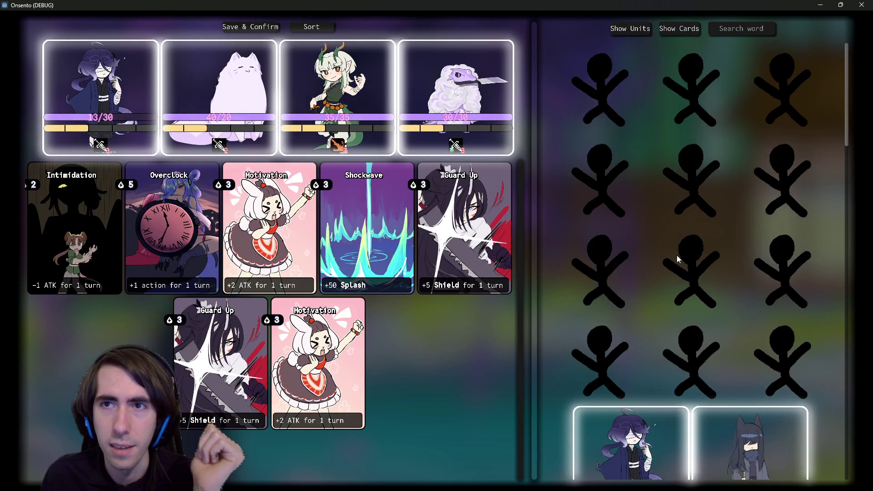
Step: Switch the pool between Show Cards and Show Units, ending on units
left_click(676, 29)
left_click(630, 28)
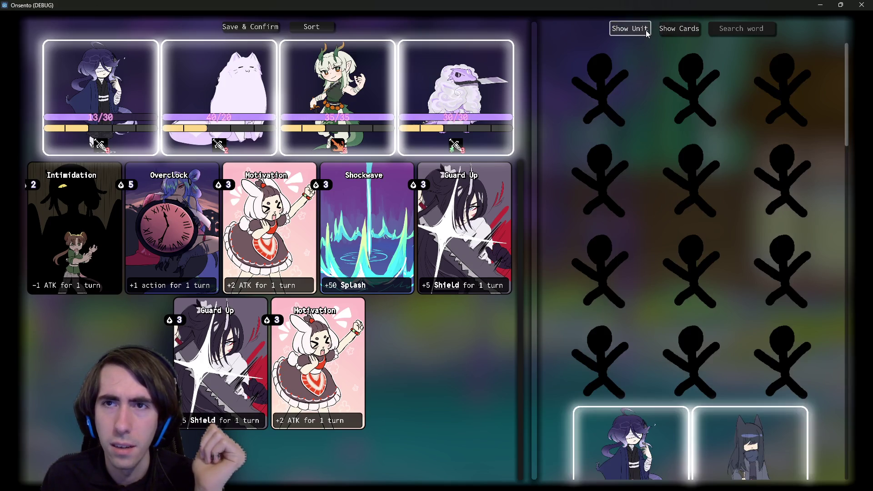
left_click(683, 29)
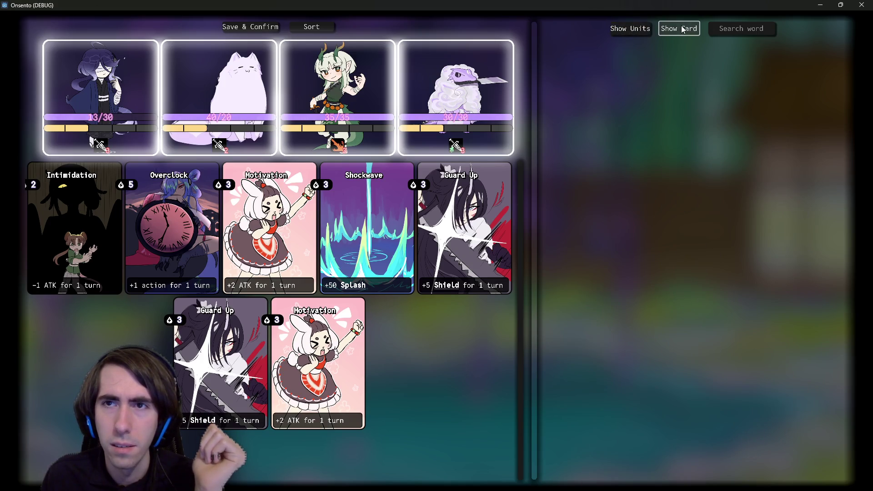
left_click(644, 30)
left_click(644, 30)
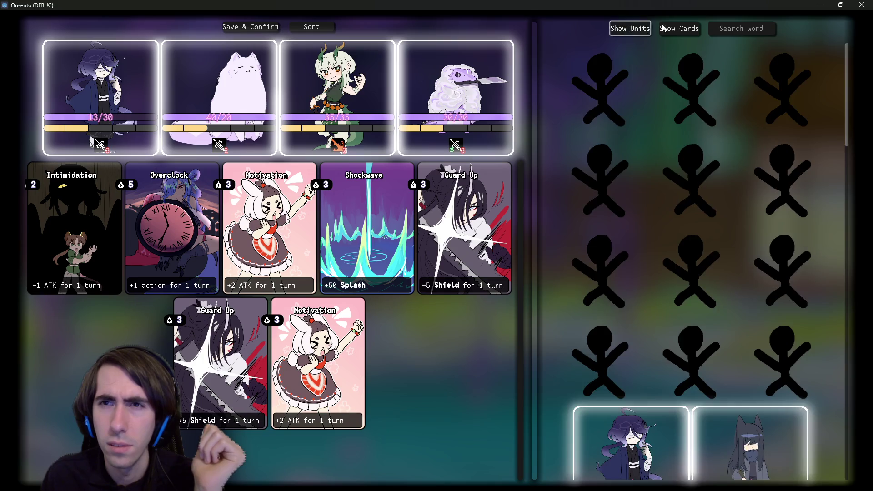